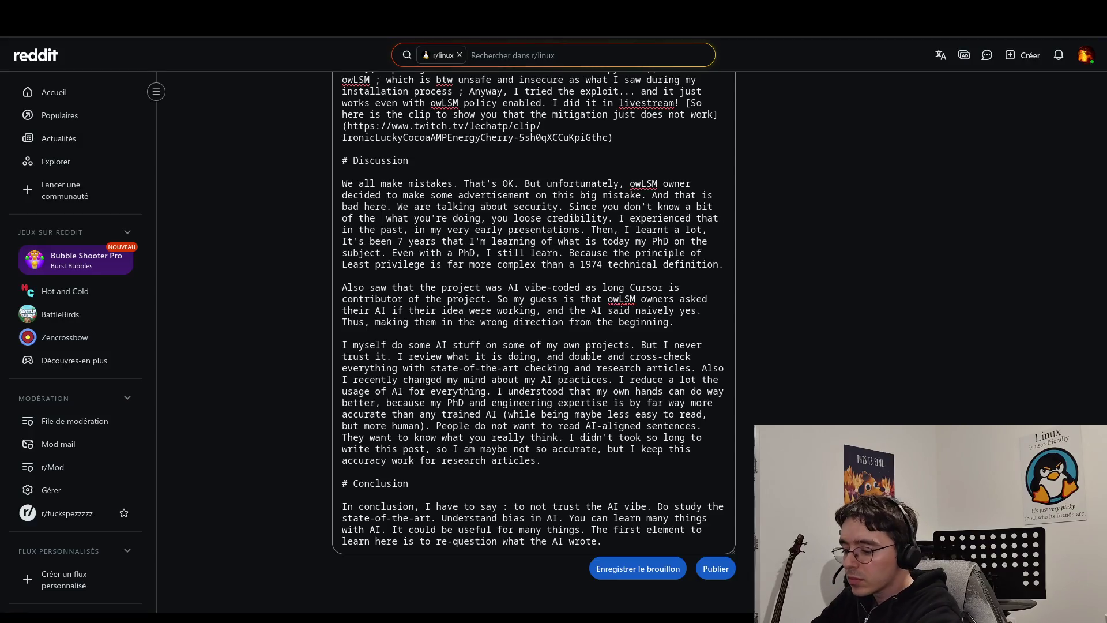
Insert 'the whole of' into the Discussion and change 'was' to 'is' in the vibe-coded sentence.
{"action": "type", "text": "of"}
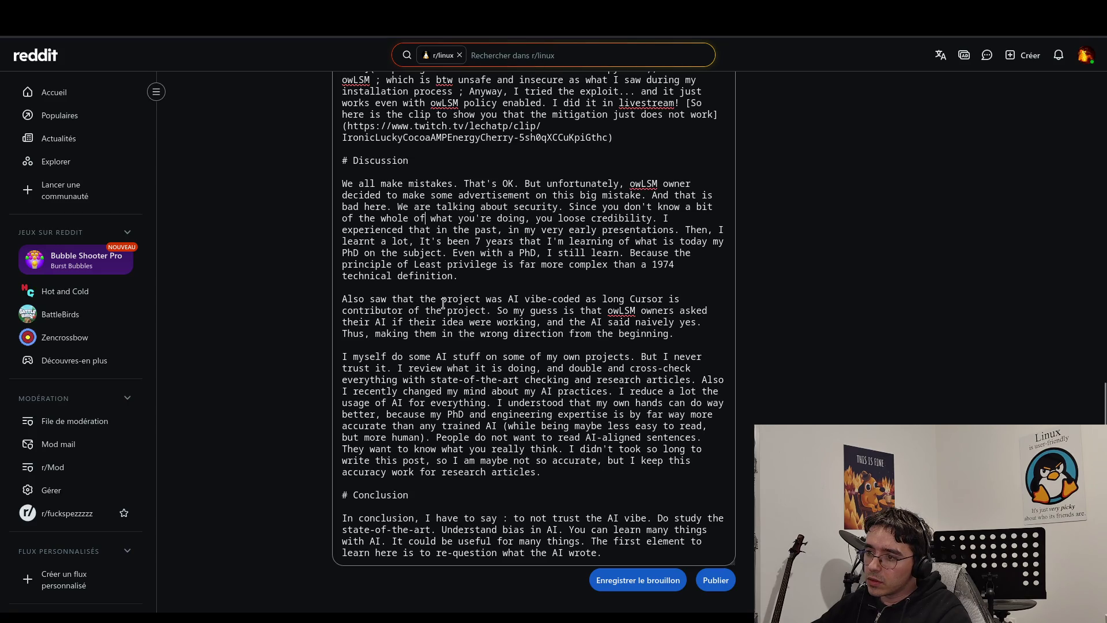
{"action": "double_click", "coordinate": [499, 297]}
{"action": "type", "text": "is"}
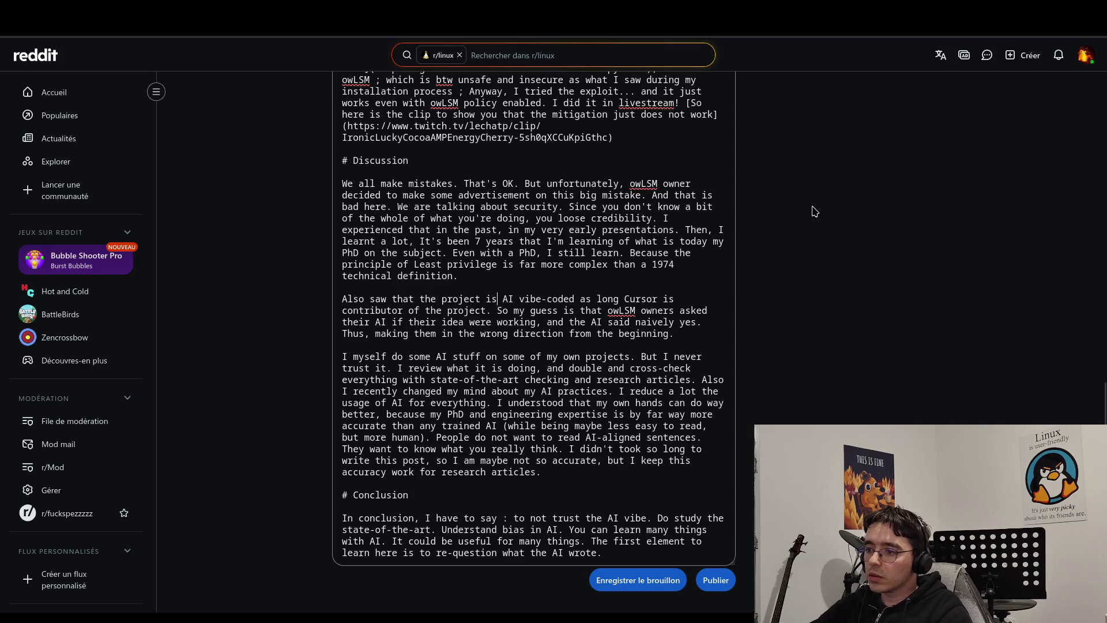
Delete the words 'checking' and 'maybe' from the paragraph about the author's own AI use.
{"action": "double_click", "coordinate": [564, 382]}
{"action": "key", "text": "BackSpace"}
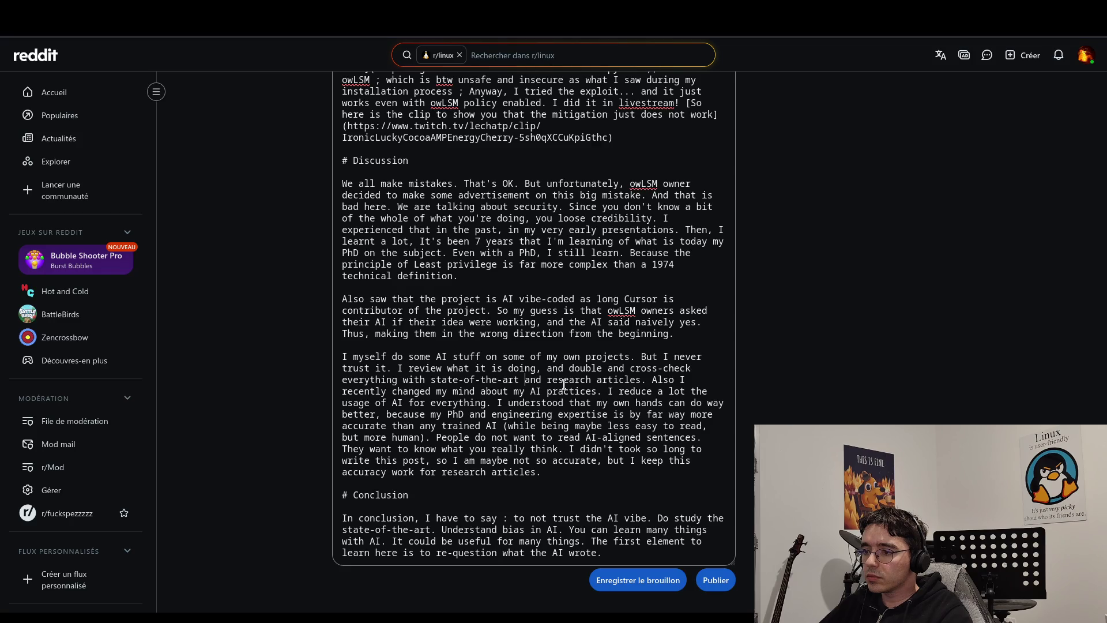
{"action": "double_click", "coordinate": [587, 425]}
{"action": "key", "text": "BackSpace"}
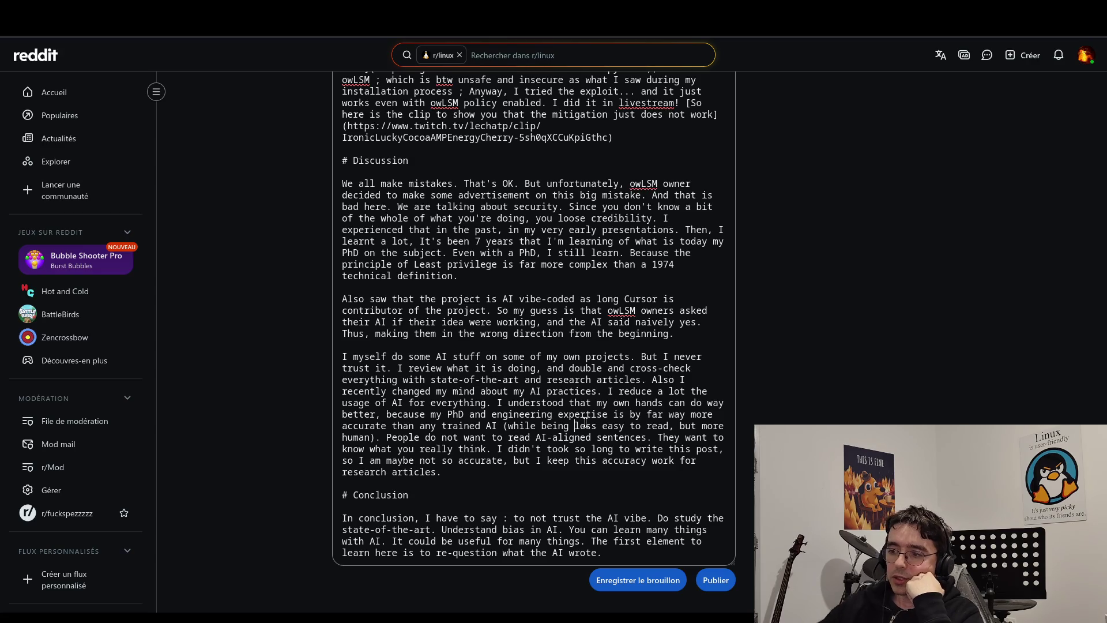
Overwrite the old Conclusion paragraph with 'I do not want to', then select the 'I myself do' paragraph.
{"action": "mouse_move", "coordinate": [609, 552]}
{"action": "left_mouse_down"}
{"action": "mouse_move", "coordinate": [342, 495]}
{"action": "mouse_move", "coordinate": [342, 518]}
{"action": "mouse_move", "coordinate": [423, 518]}
{"action": "mouse_move", "coordinate": [342, 518]}
{"action": "left_mouse_up"}
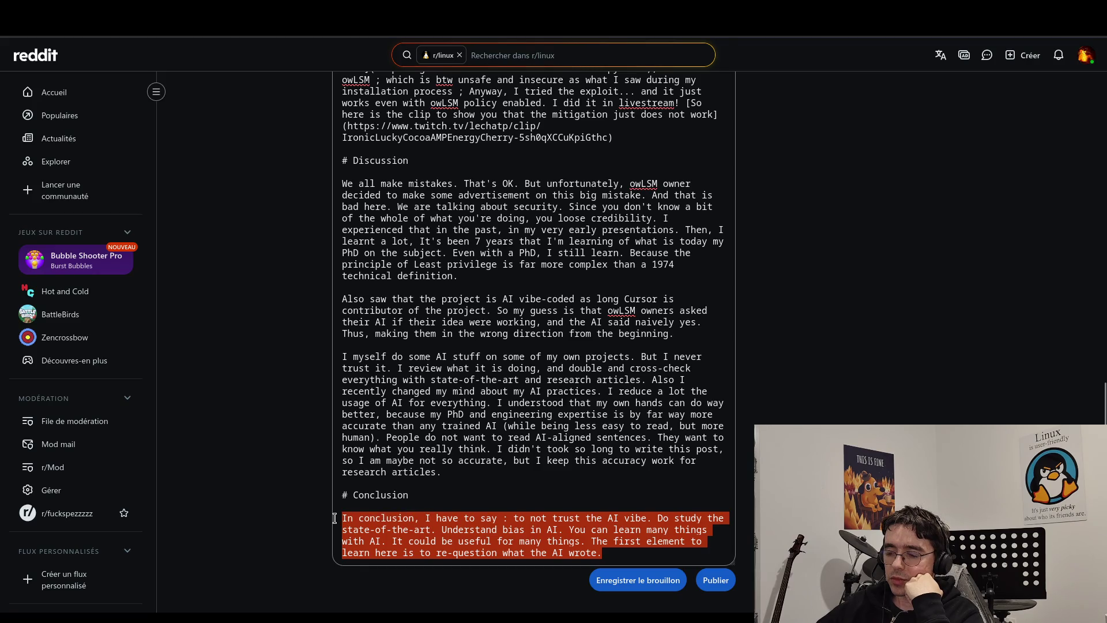
{"action": "type", "text": "I do n"}
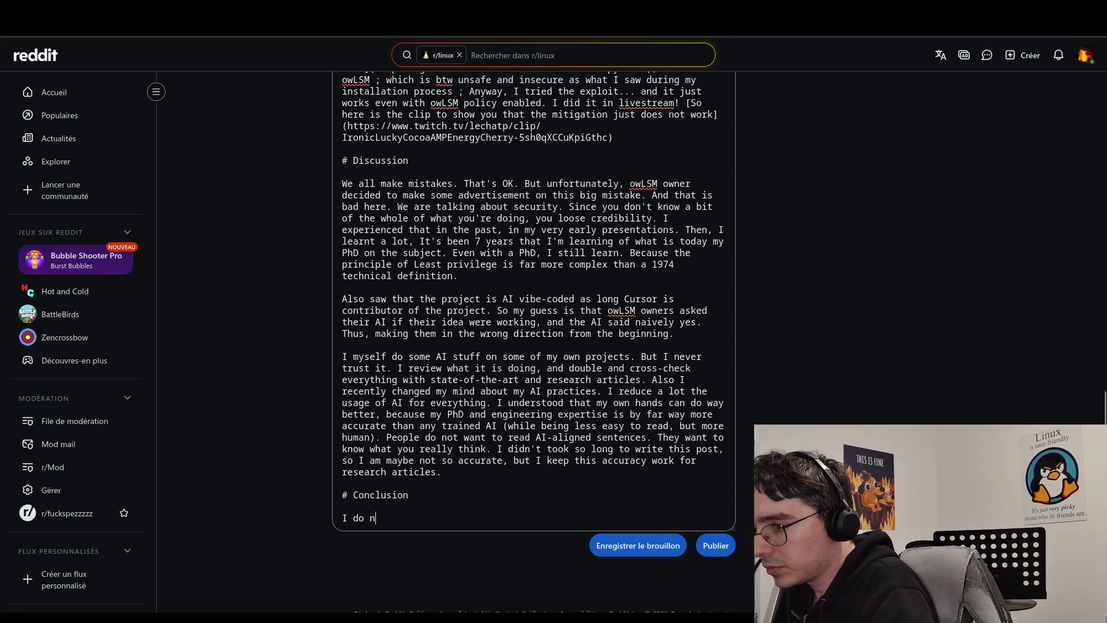
{"action": "type", "text": "ot want to"}
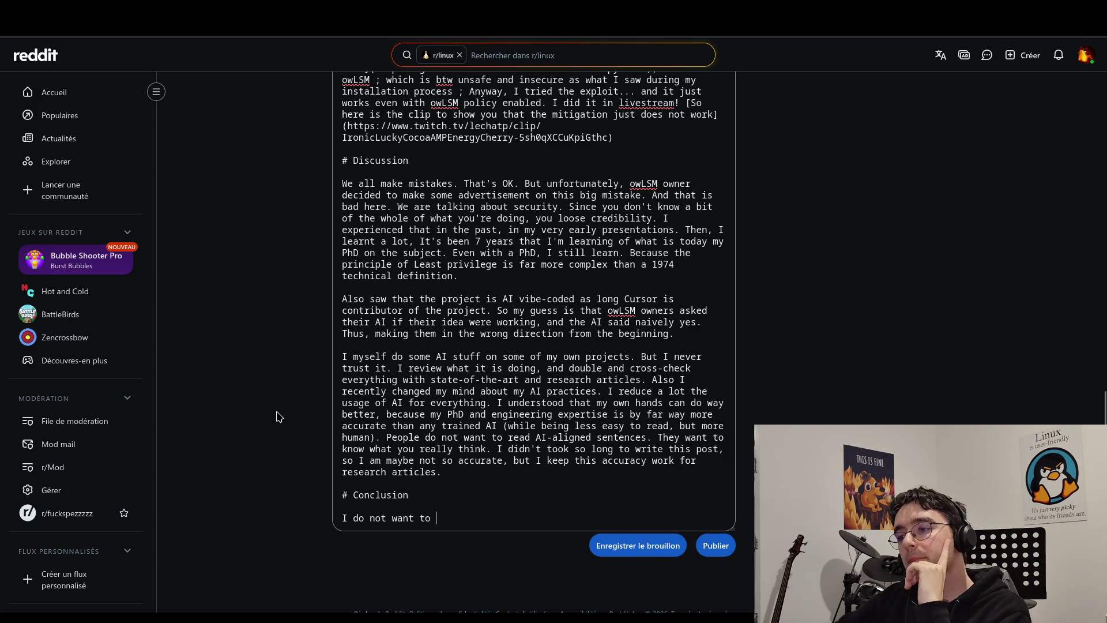
{"action": "mouse_move", "coordinate": [457, 476]}
{"action": "left_mouse_down"}
{"action": "mouse_move", "coordinate": [300, 338]}
{"action": "mouse_move", "coordinate": [285, 346]}
{"action": "left_mouse_up"}
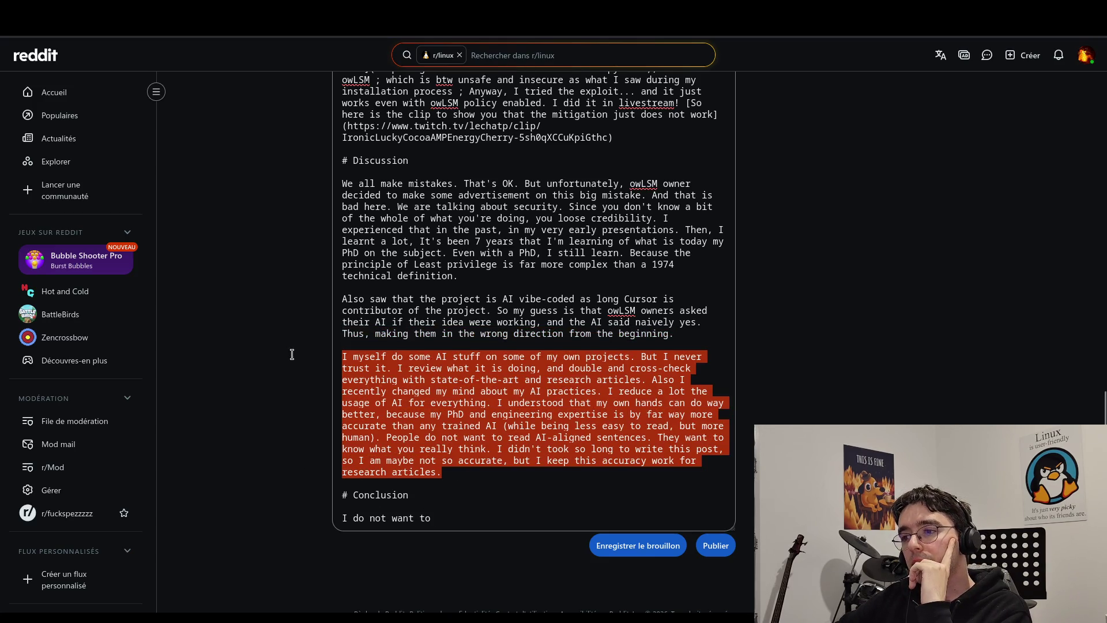
Delete the 'I myself do' paragraph and the leftover blank line before Conclusion.
{"action": "key", "text": "BackSpace"}
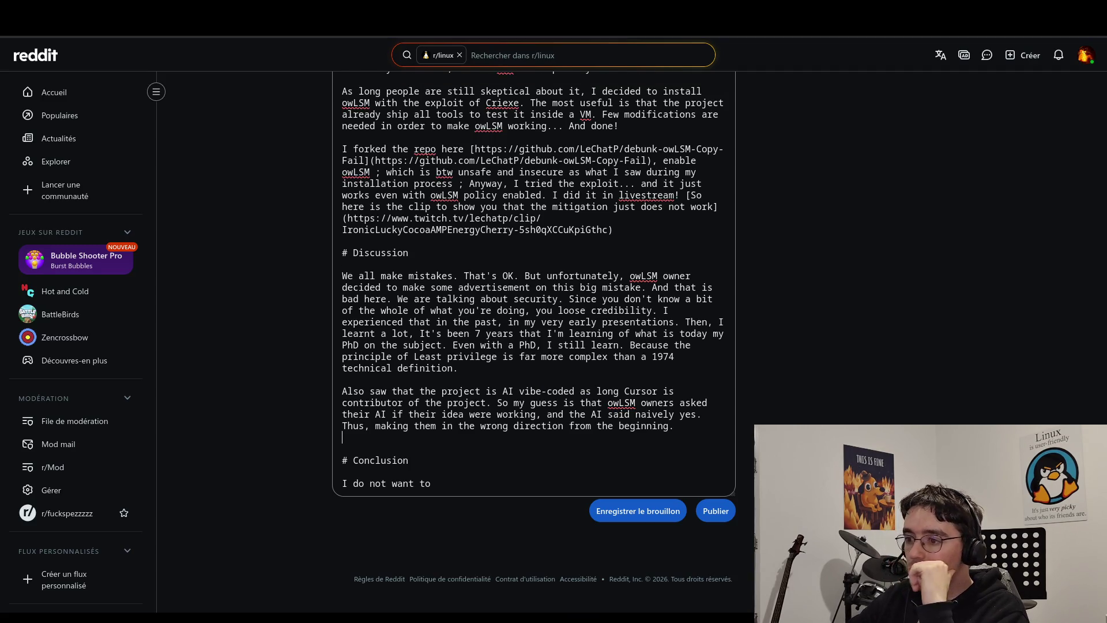
{"action": "key", "text": "Delete"}
{"action": "key", "text": "Down"}
{"action": "key", "text": "Down"}
{"action": "key", "text": "Down"}
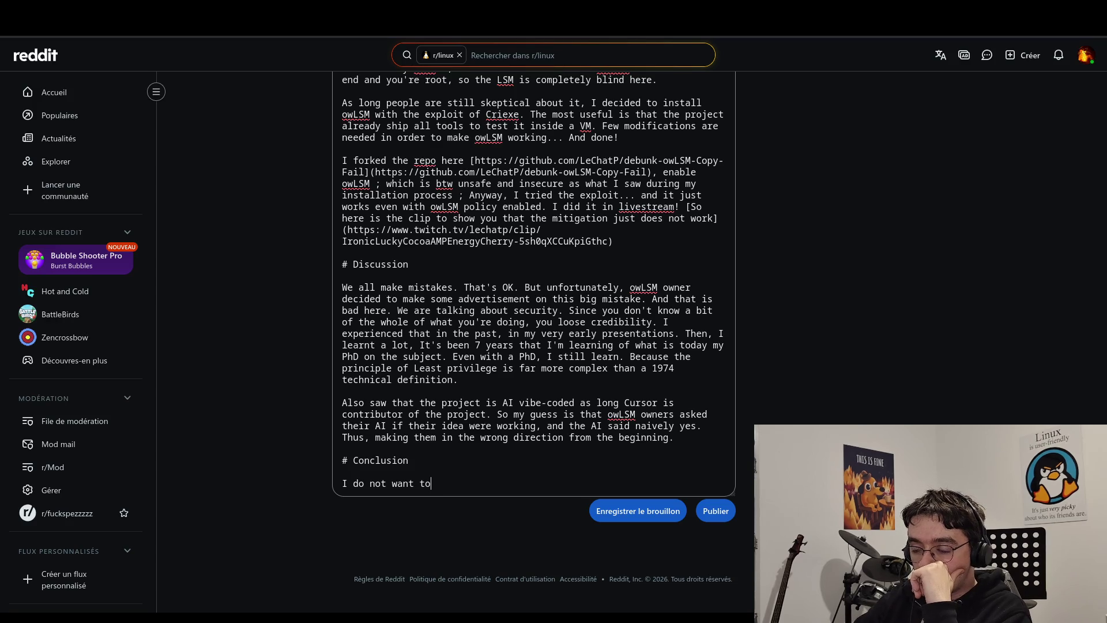
Rewrite the Conclusion as 'I don't know where to go with this post conclusion…' ending 'Just be careful.'.
{"action": "key", "text": "BackSpace"}
{"action": "key", "text": "BackSpace"}
{"action": "key", "text": "BackSpace"}
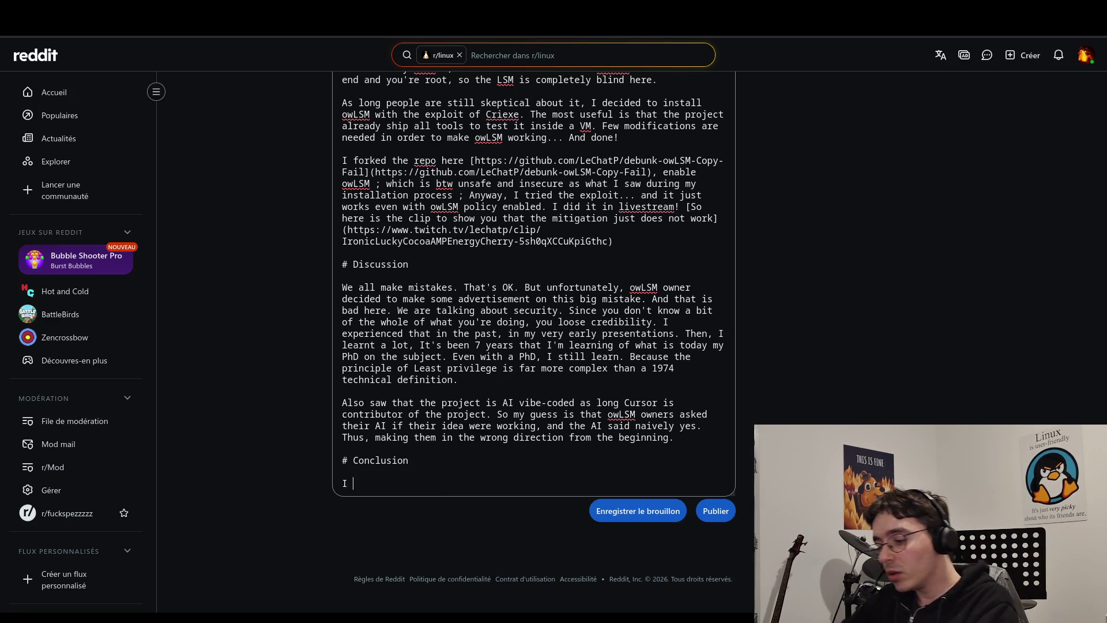
{"action": "type", "text": "don't know w"}
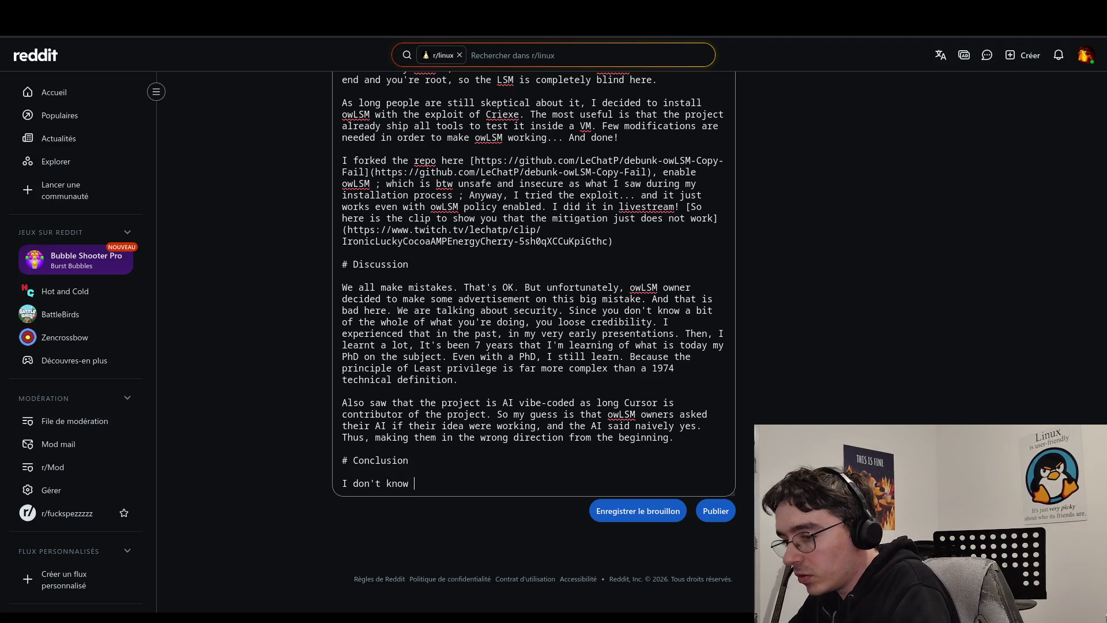
{"action": "type", "text": "here to"}
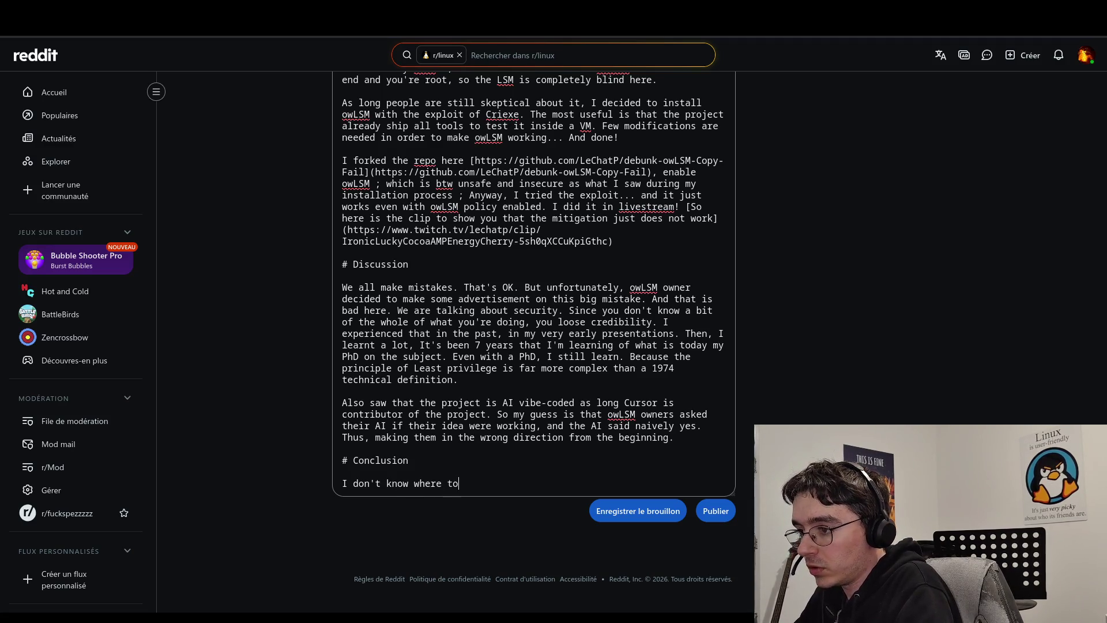
{"action": "type", "text": " go with "}
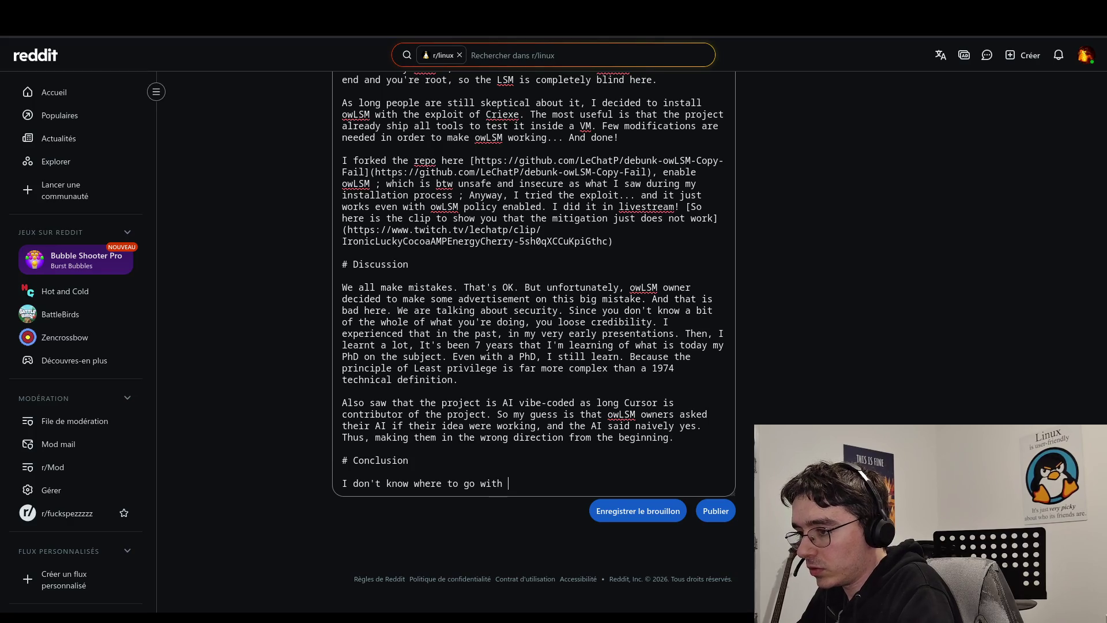
{"action": "type", "text": "this post."}
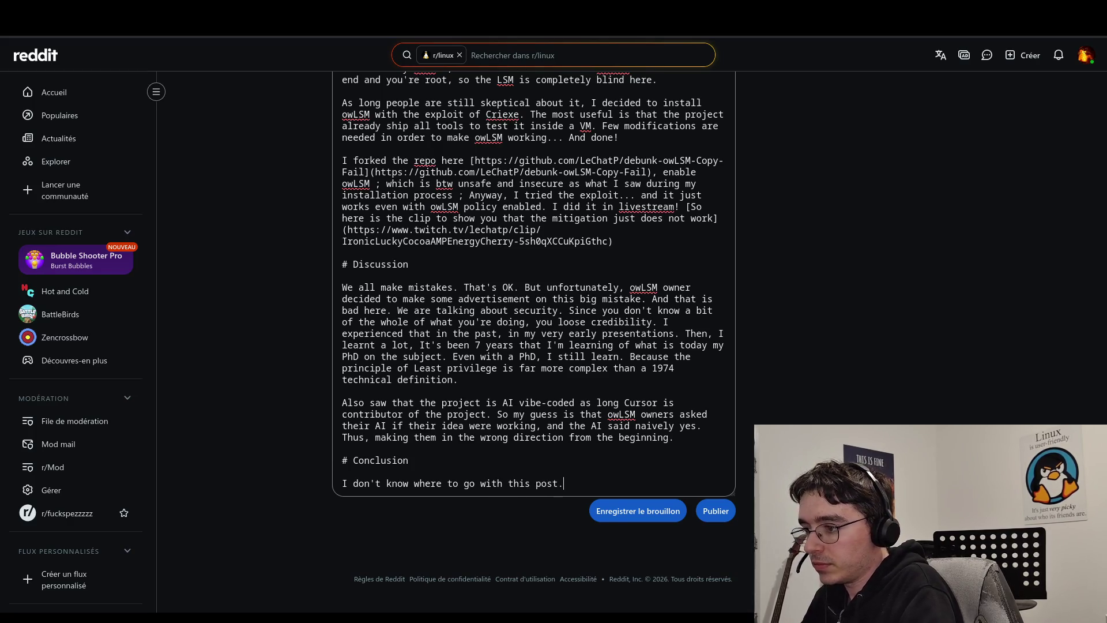
{"action": "type", "text": " Just "}
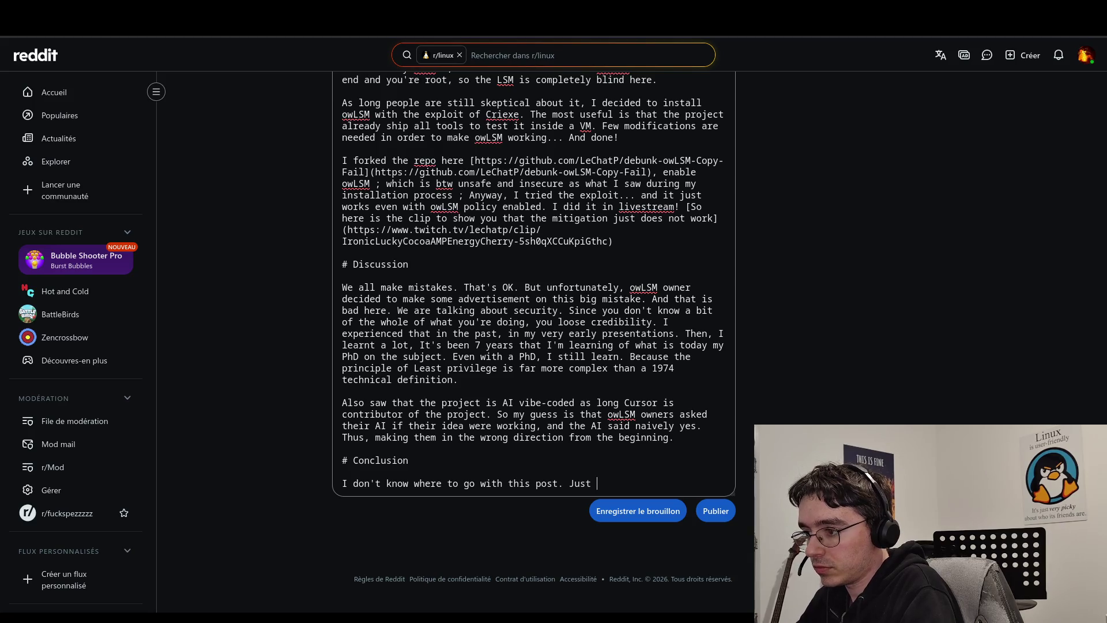
{"action": "type", "text": "be"}
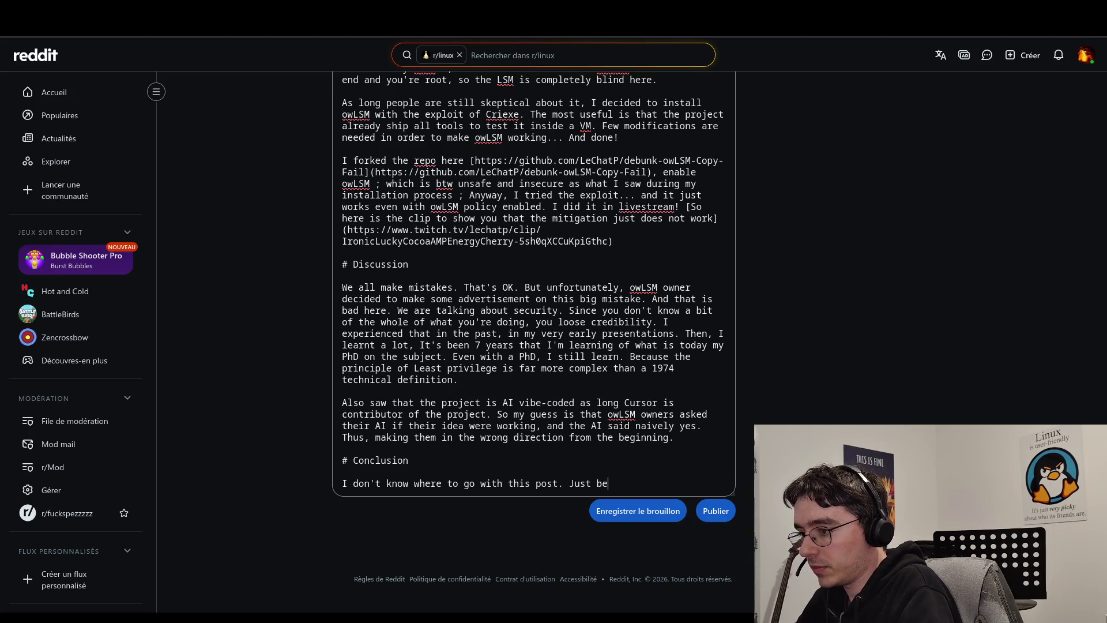
{"action": "type", "text": "caf"}
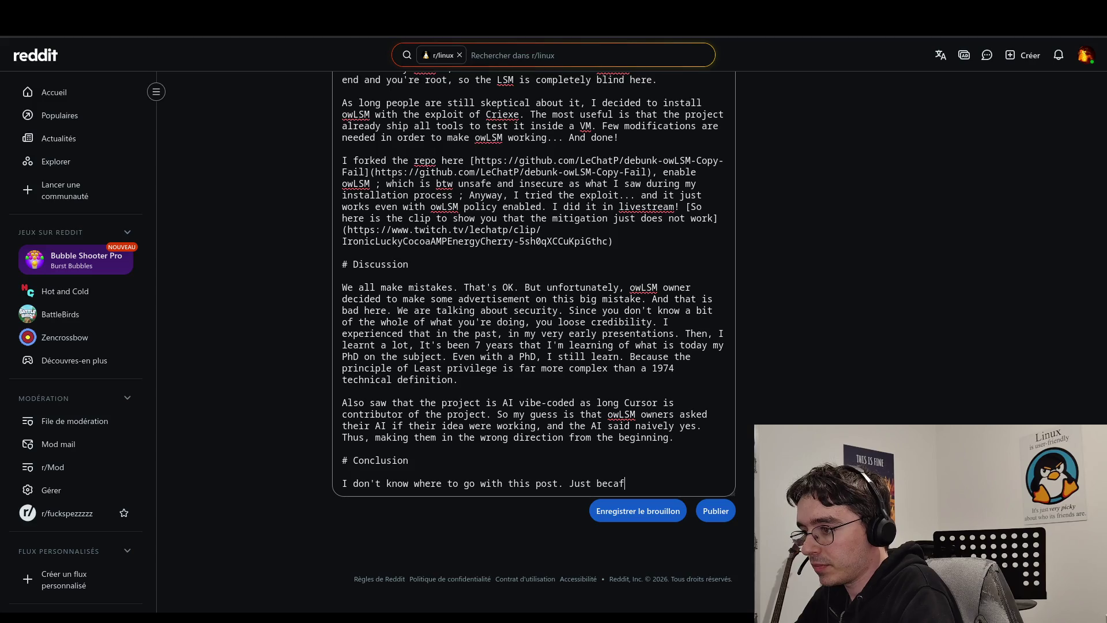
{"action": "key", "text": "BackSpace"}
{"action": "type", "text": "reful"}
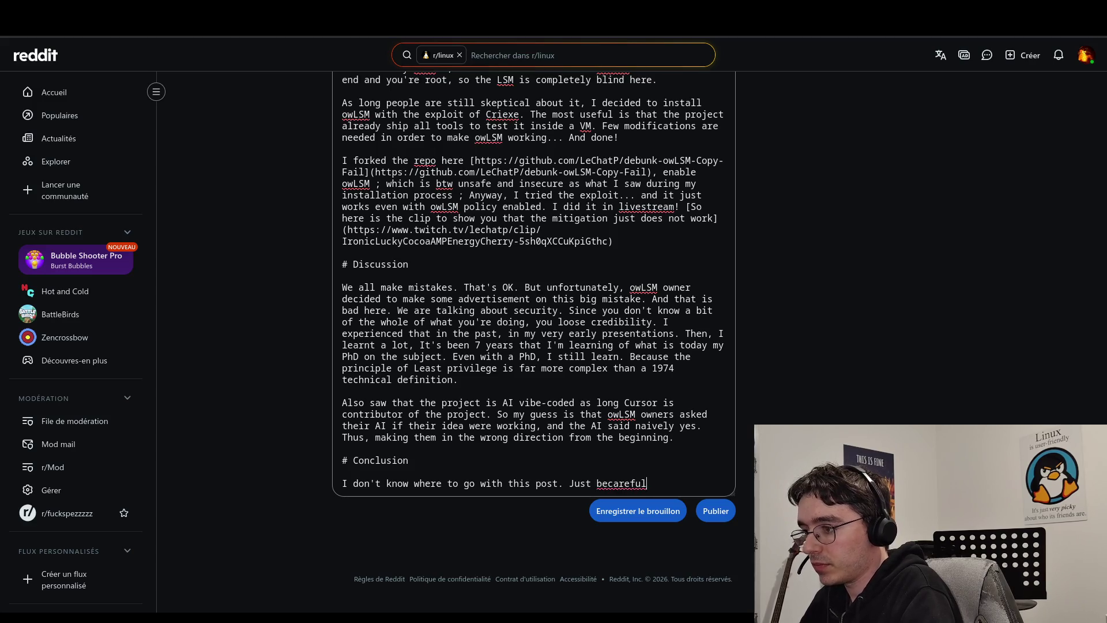
{"action": "left_click", "coordinate": [619, 483]}
{"action": "key", "text": "Left"}
{"action": "key", "text": "Left"}
{"action": "key", "text": "End"}
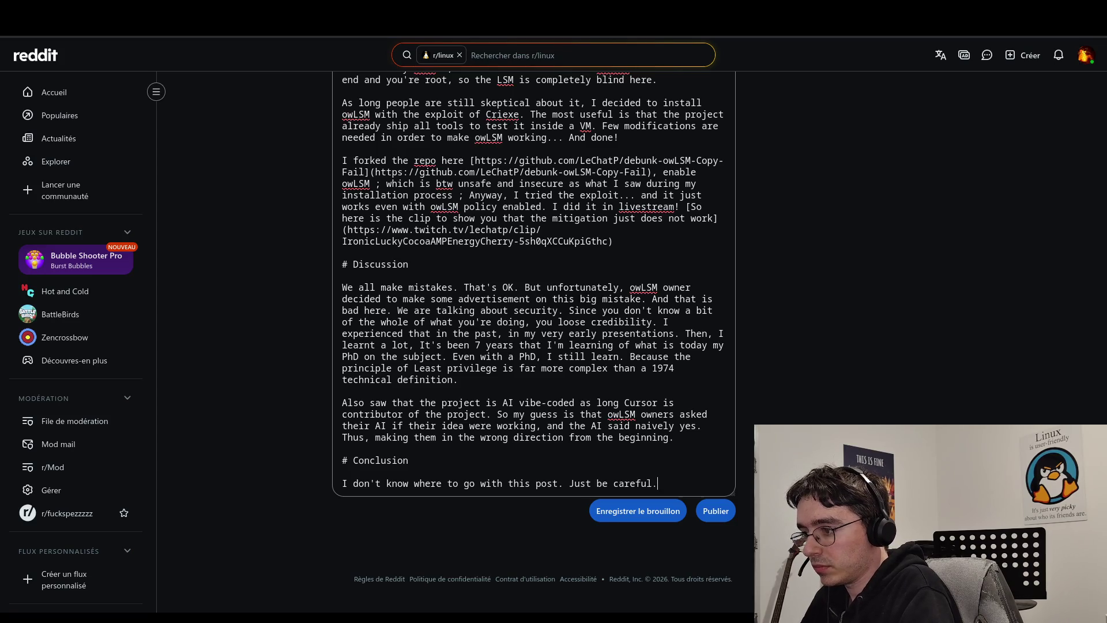
{"action": "type", "text": "."}
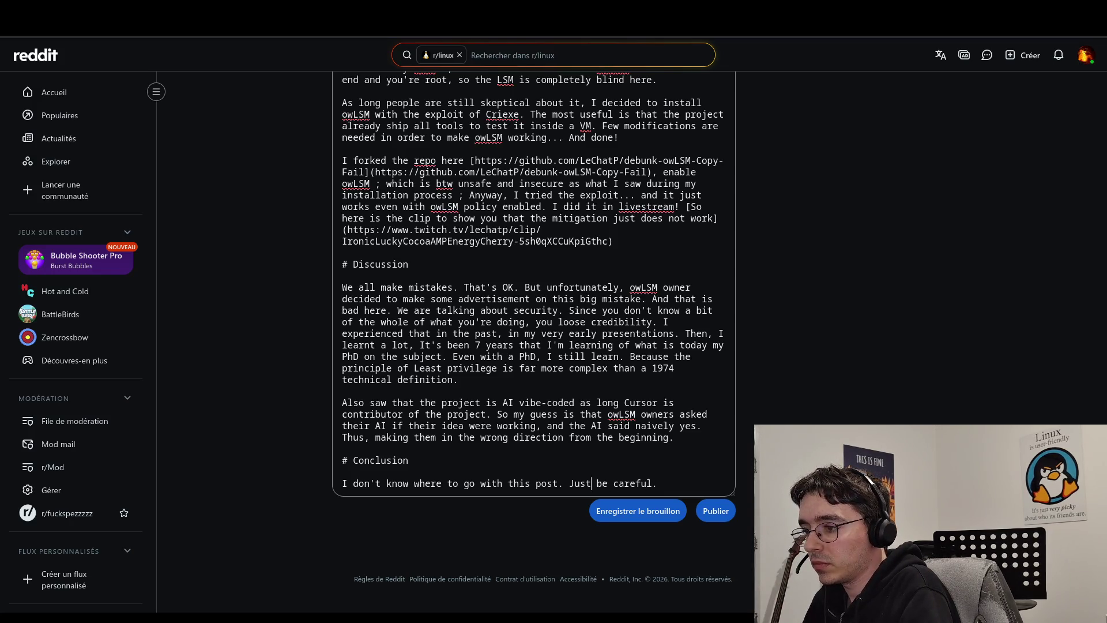
{"action": "type", "text": "conclusion"}
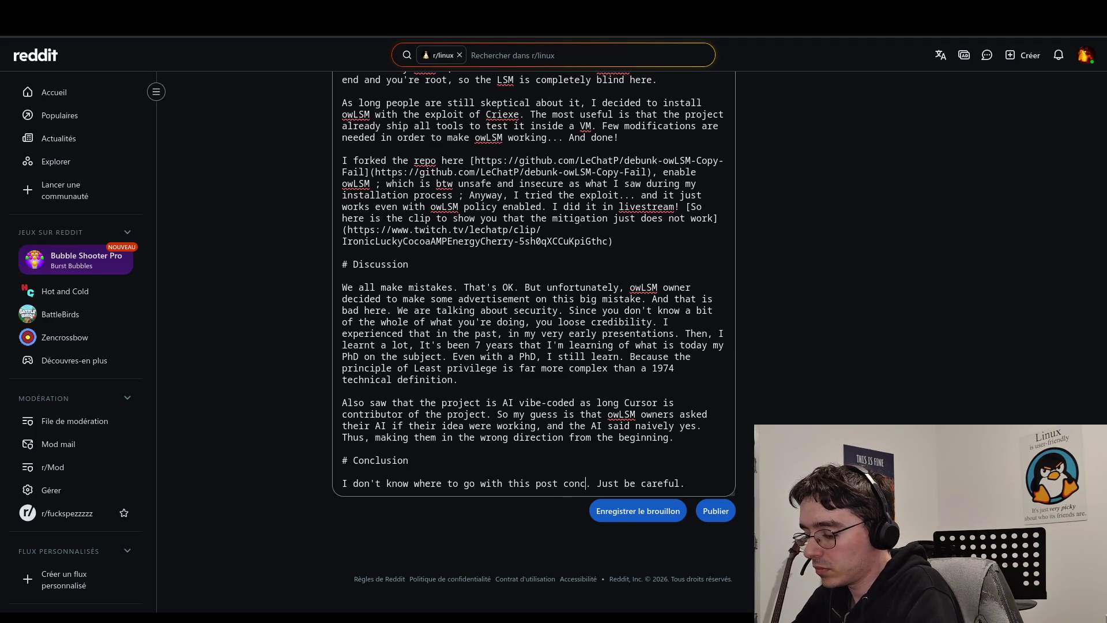
{"action": "type", "text": "."}
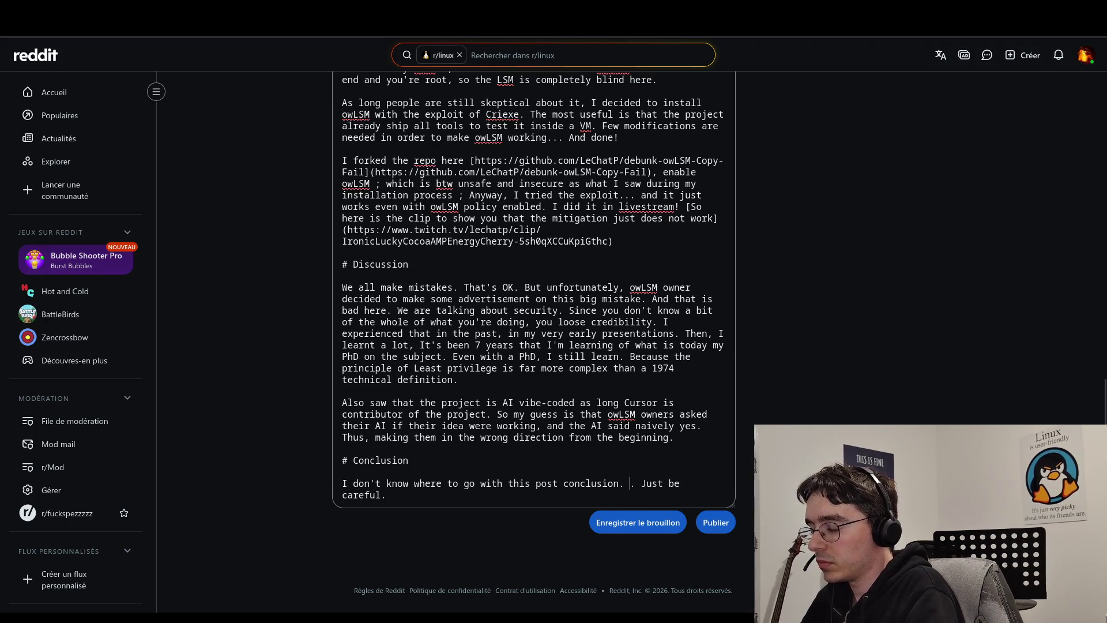
{"action": "type", "text": " I didn't l"}
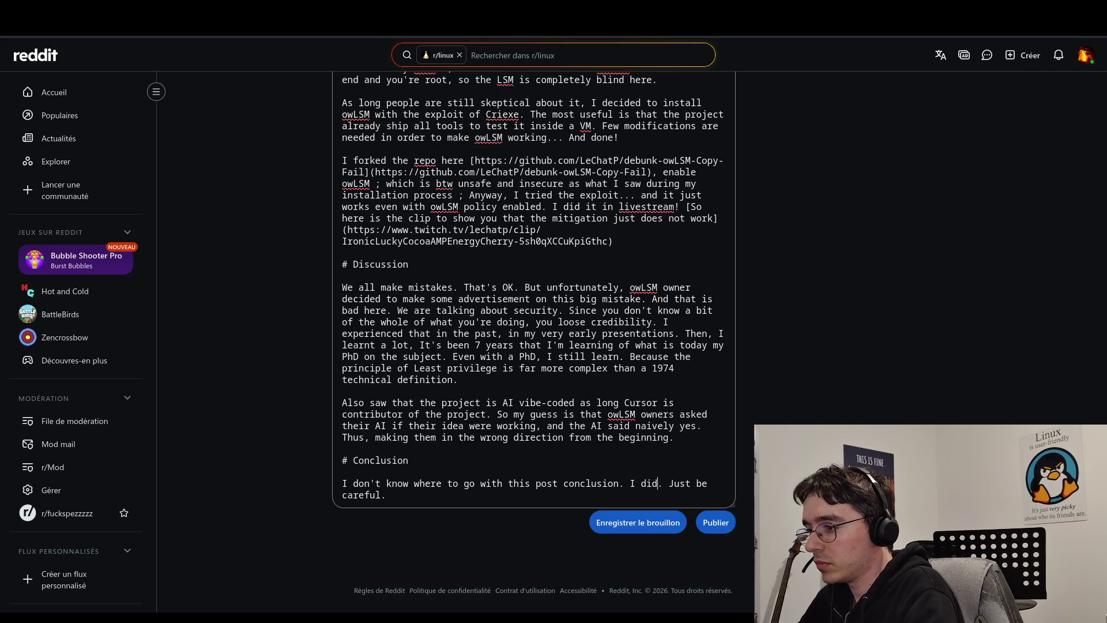
{"action": "type", "text": "ike w"}
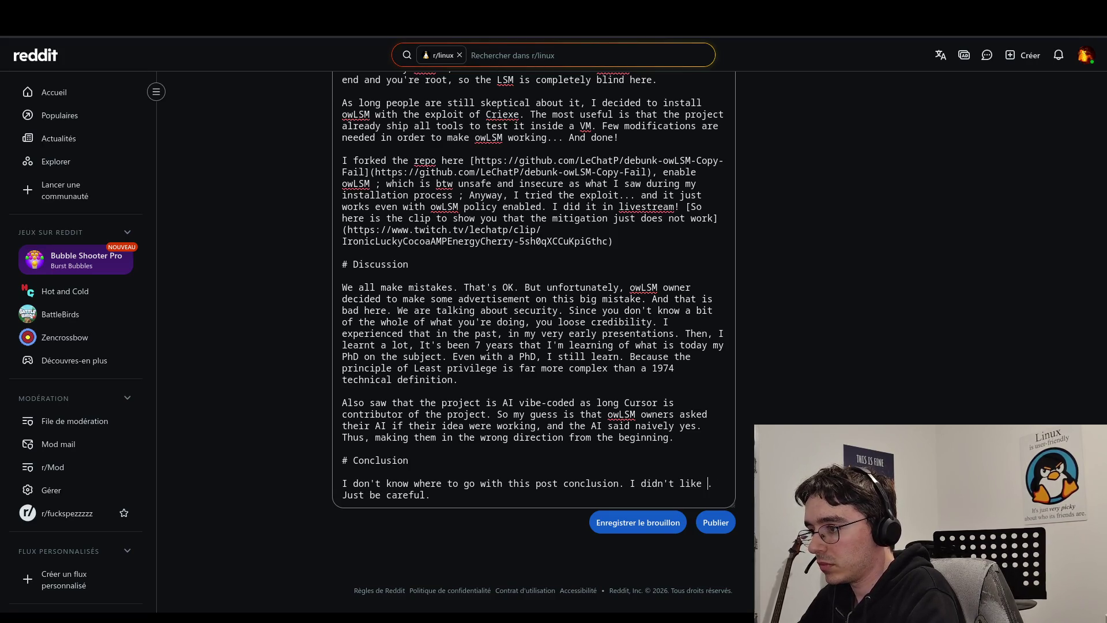
{"action": "type", "text": "hat I w"}
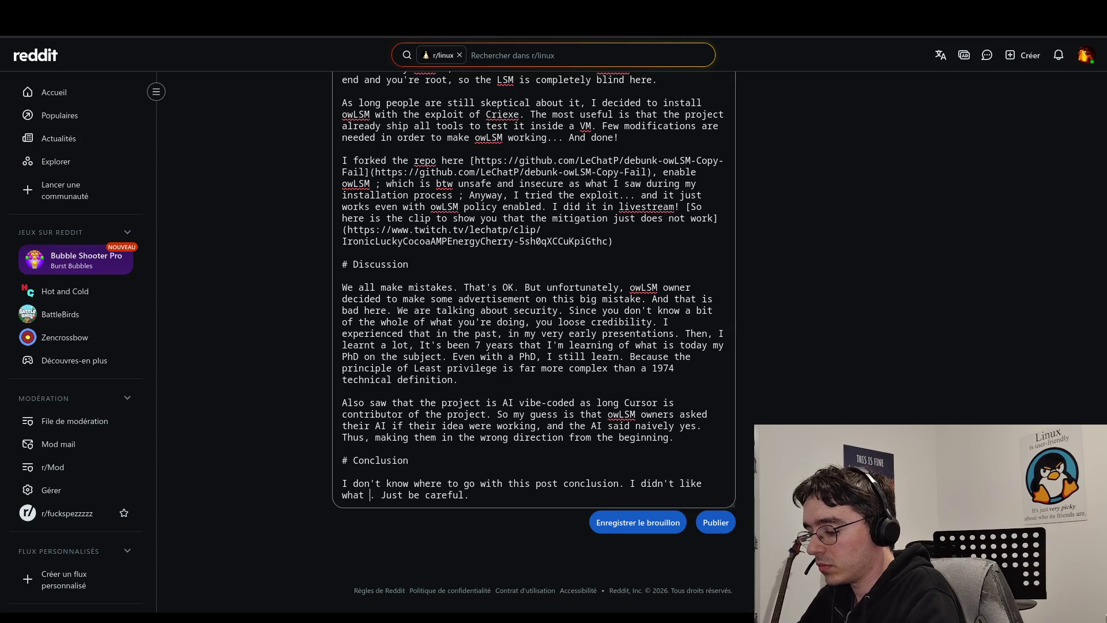
{"action": "type", "text": "rote"}
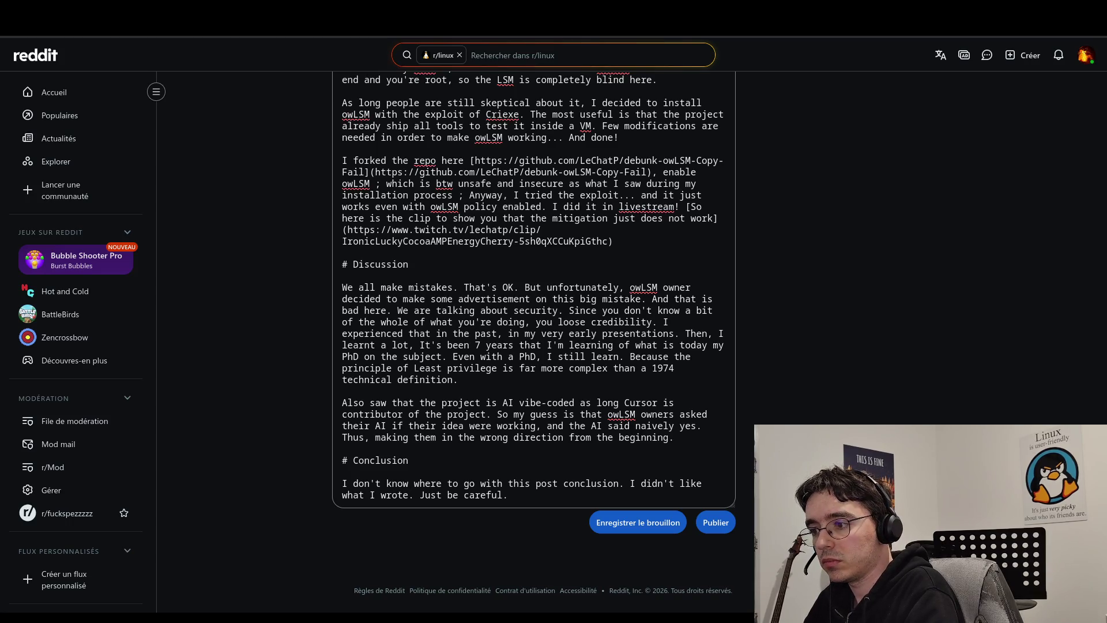
{"action": "type", "text": " as long "}
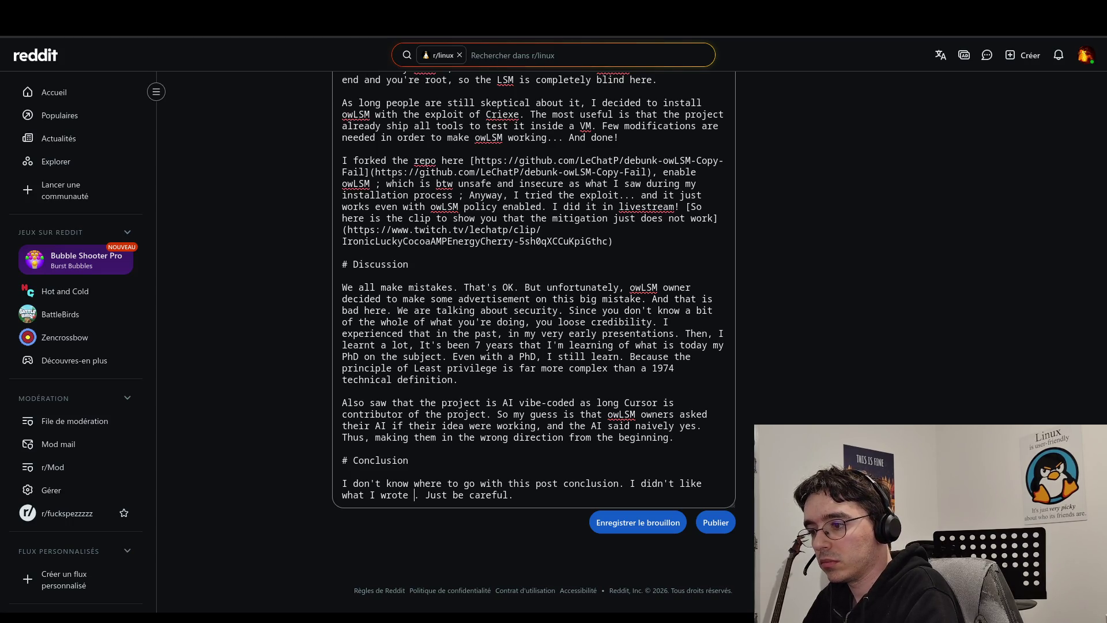
{"action": "type", "text": "it "}
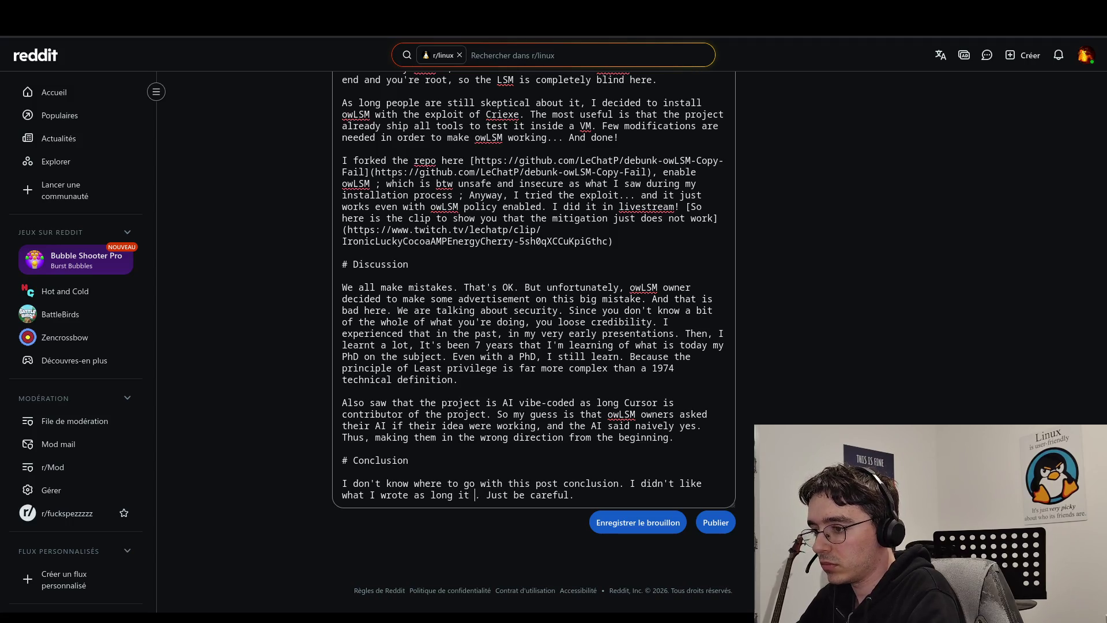
{"action": "type", "text": "was "}
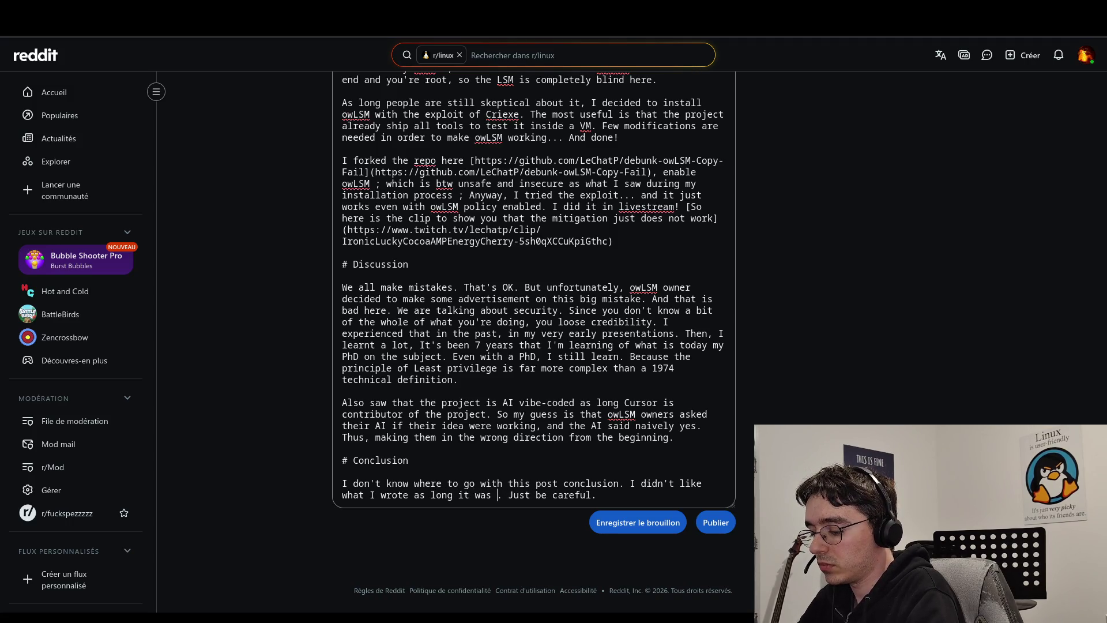
{"action": "type", "text": "just"}
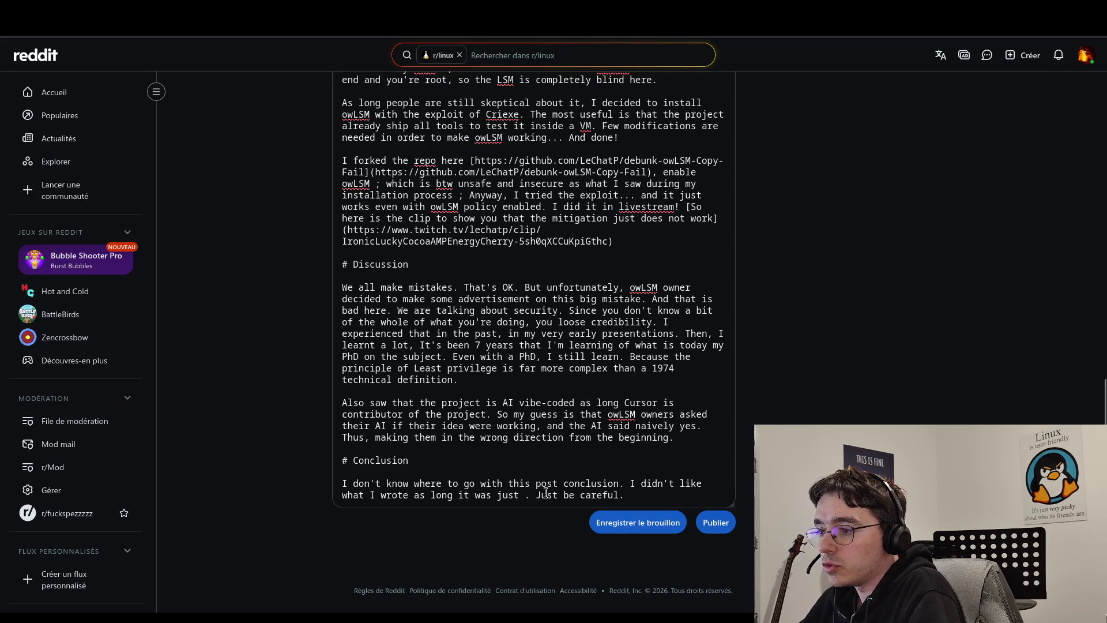
{"action": "left_click", "coordinate": [525, 495]}
Insert 'pretentious' into the Conclusion and select the Discussion's learning and PhD sentences.
{"action": "type", "text": "pretentious"}
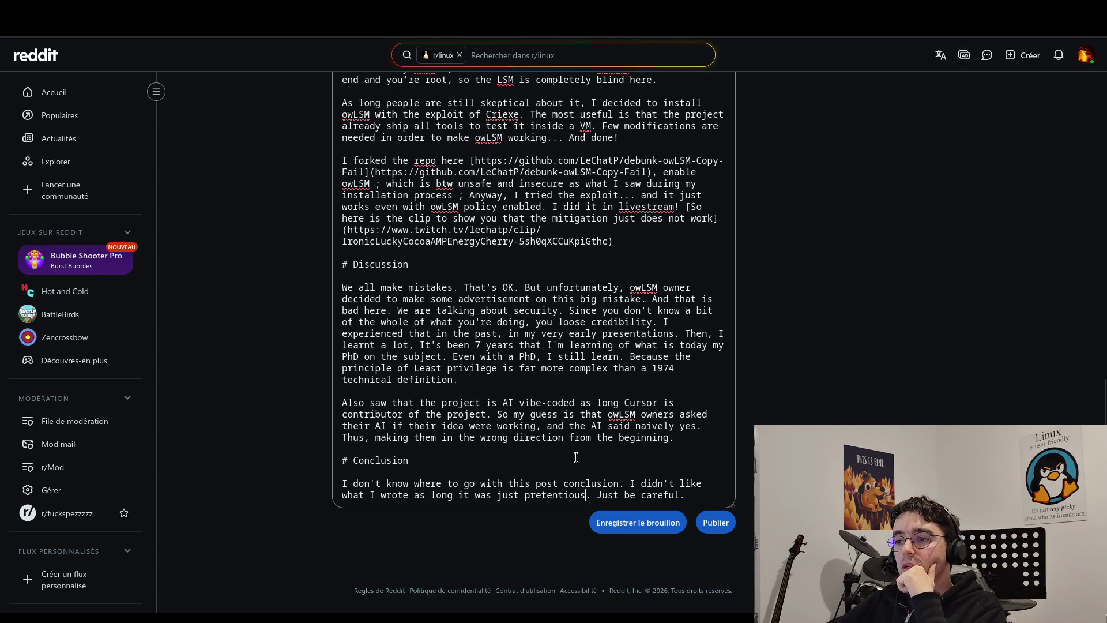
{"action": "mouse_move", "coordinate": [566, 382]}
{"action": "left_mouse_down"}
{"action": "mouse_move", "coordinate": [674, 334]}
{"action": "mouse_move", "coordinate": [453, 345]}
{"action": "mouse_move", "coordinate": [625, 323]}
{"action": "mouse_move", "coordinate": [682, 335]}
{"action": "left_mouse_up"}
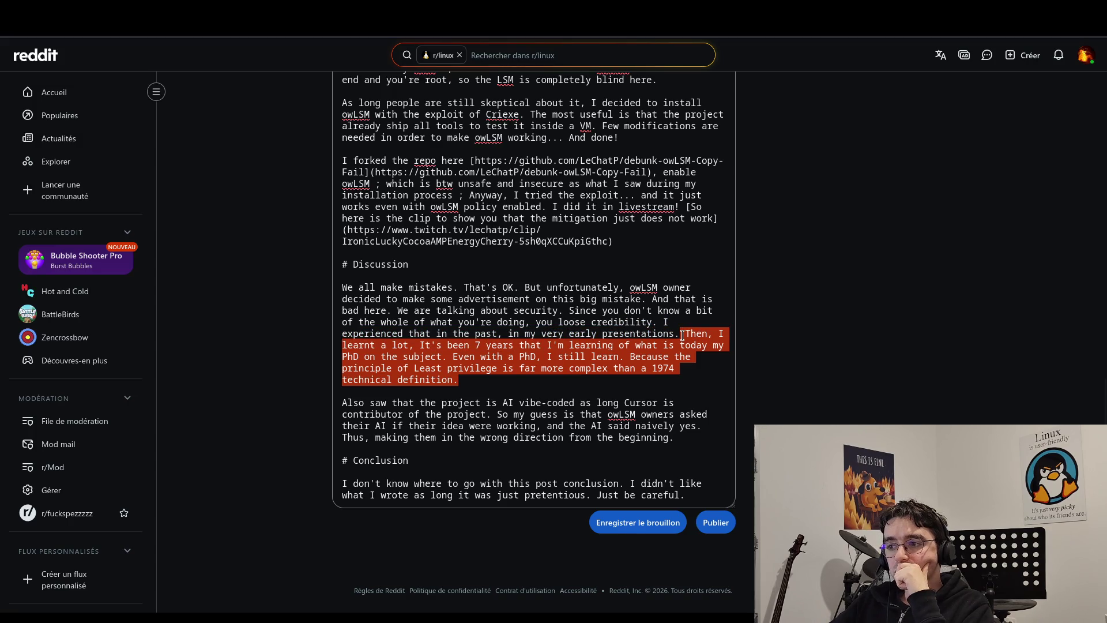
Delete the learning and PhD sentences from the Discussion and begin a new sentence with 'And'.
{"action": "key", "text": "BackSpace"}
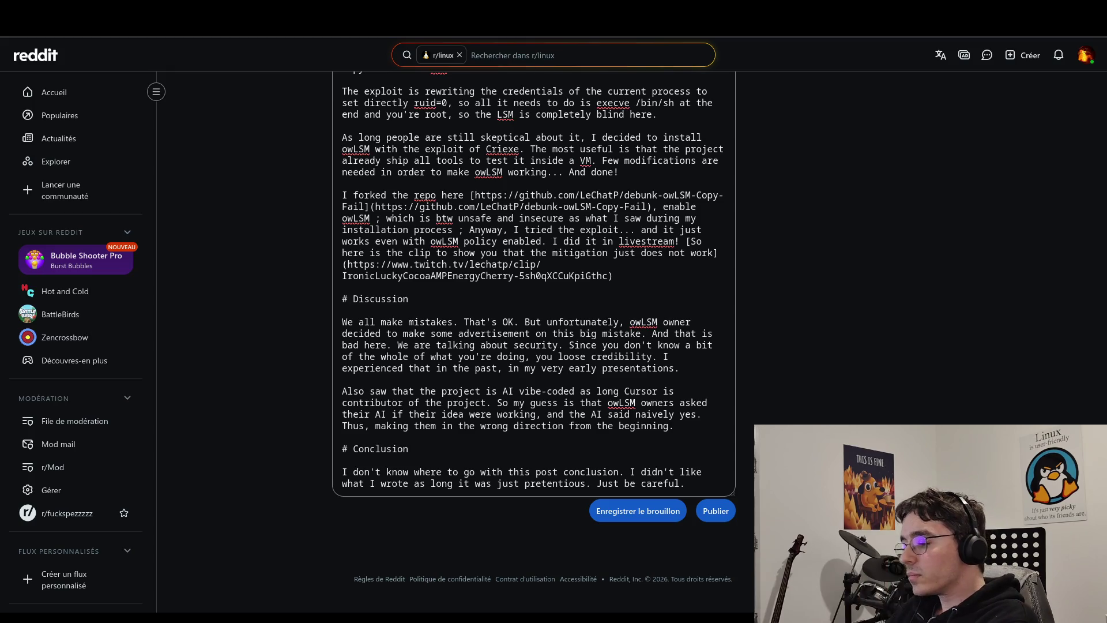
{"action": "type", "text": " and that"}
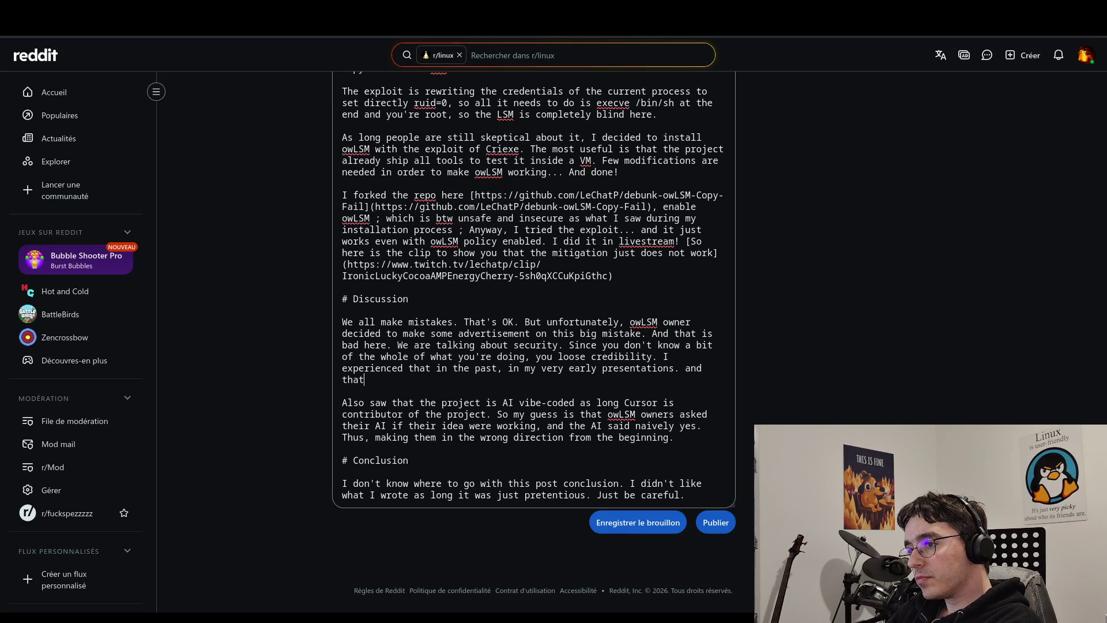
{"action": "key", "text": "BackSpace"}
{"action": "key", "text": "BackSpace"}
{"action": "key", "text": "BackSpace"}
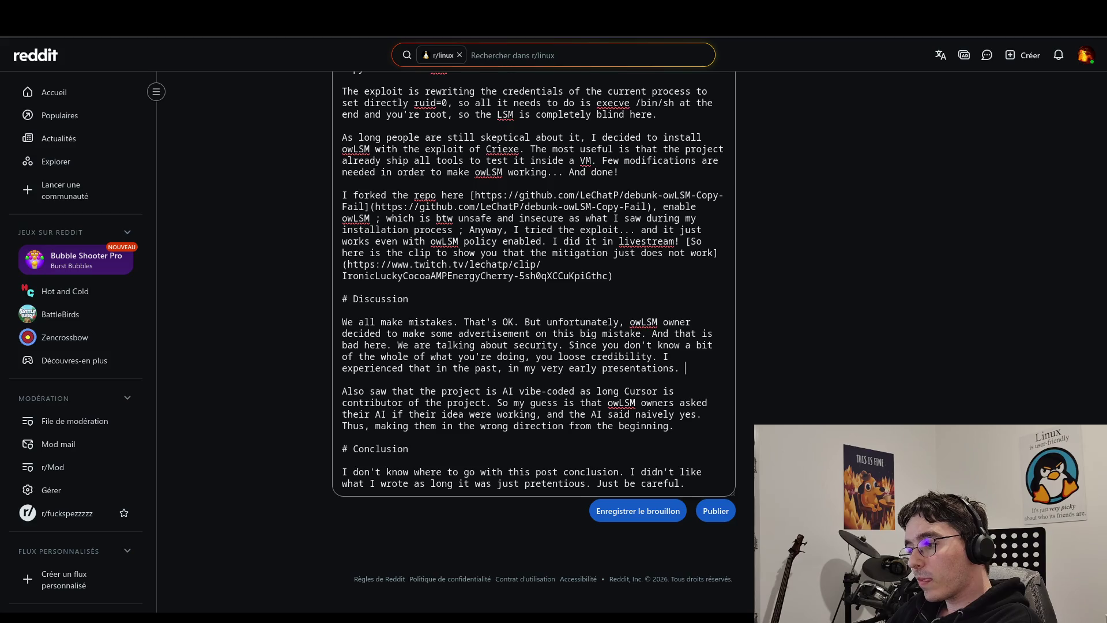
{"action": "type", "text": "And ty"}
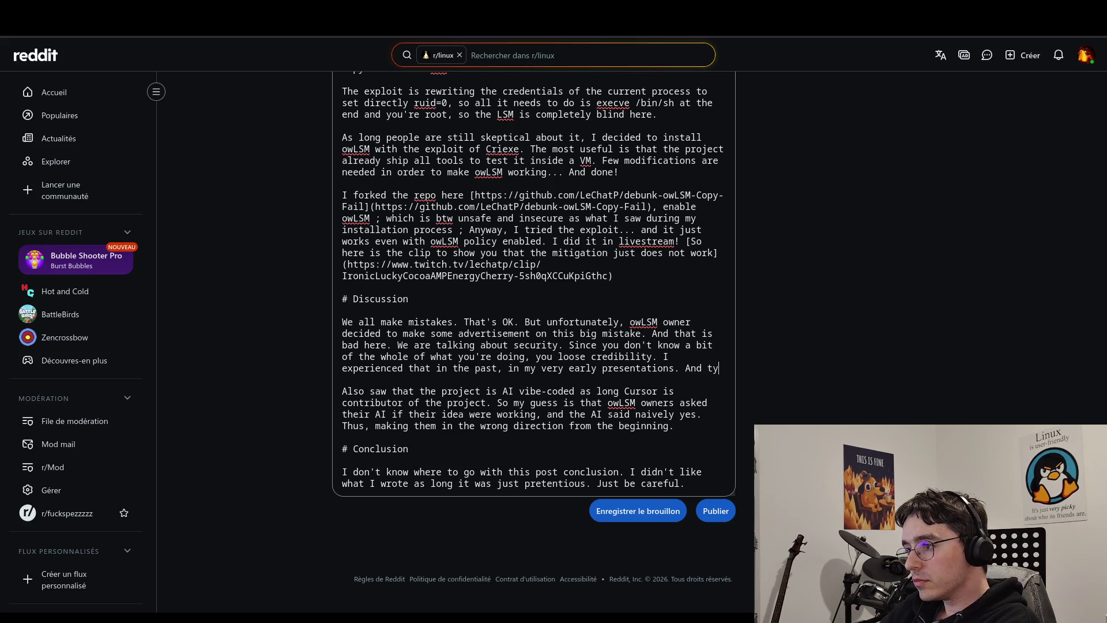
{"action": "key", "text": "BackSpace"}
{"action": "type", "text": "hat is ter"}
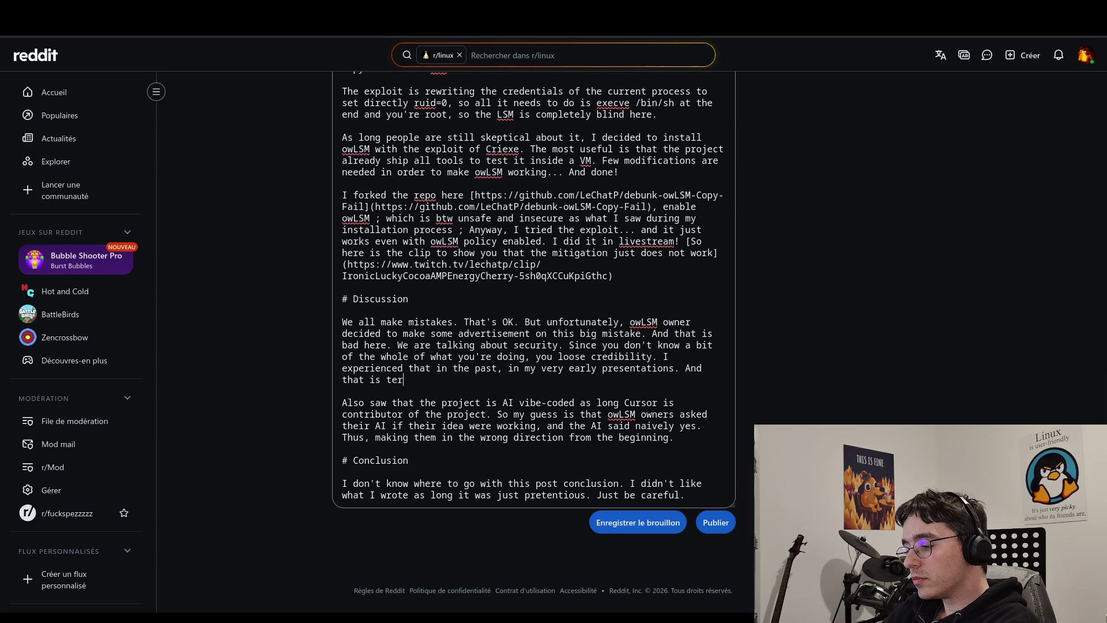
{"action": "type", "text": "rible "}
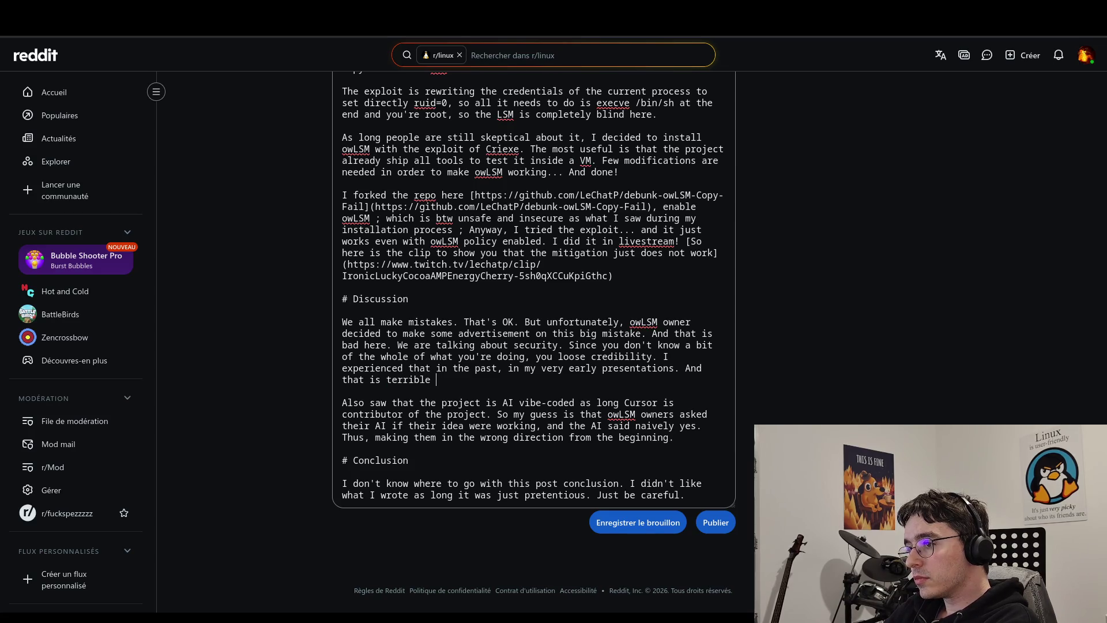
{"action": "type", "text": "when"}
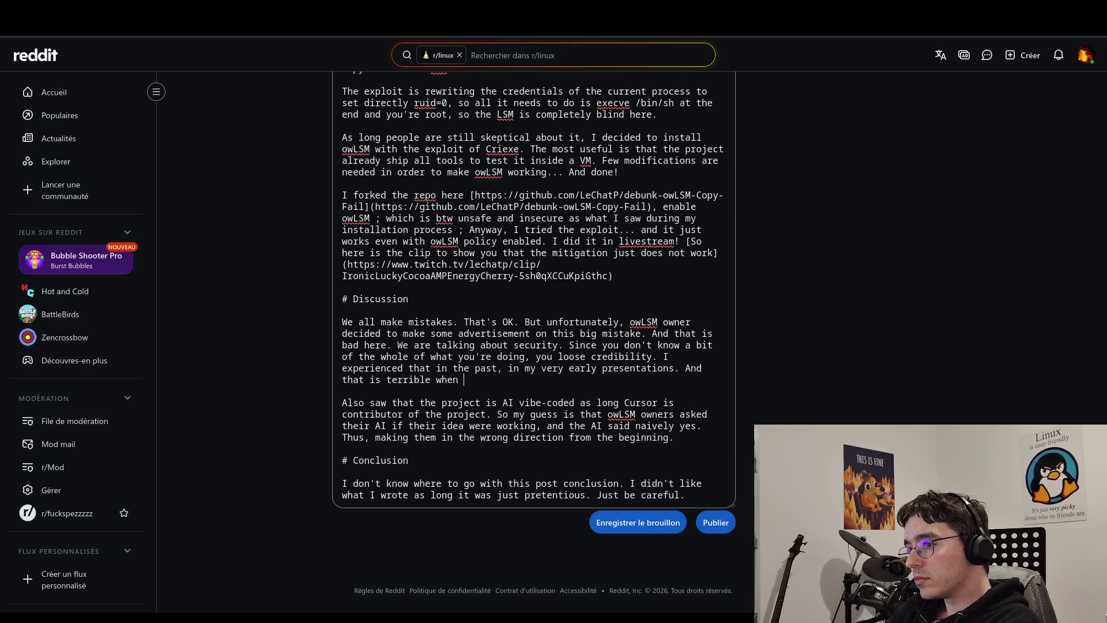
{"action": "key", "text": "BackSpace"}
{"action": "key", "text": "BackSpace"}
{"action": "key", "text": "BackSpace"}
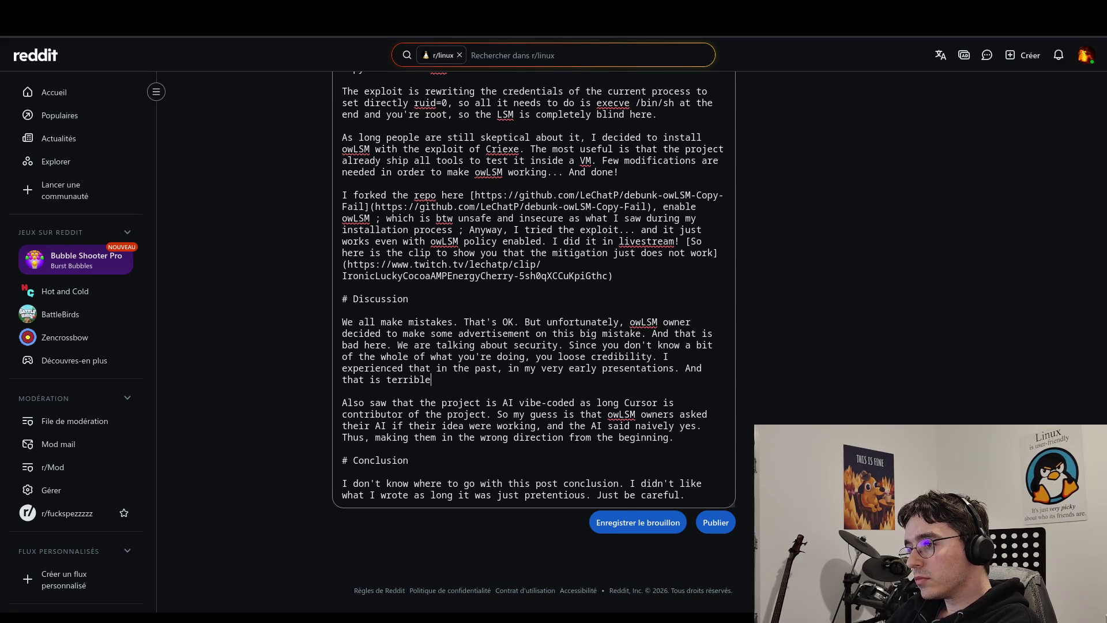
{"action": "key", "text": "BackSpace"}
{"action": "key", "text": "BackSpace"}
{"action": "key", "text": "BackSpace"}
{"action": "type", "text": "I"}
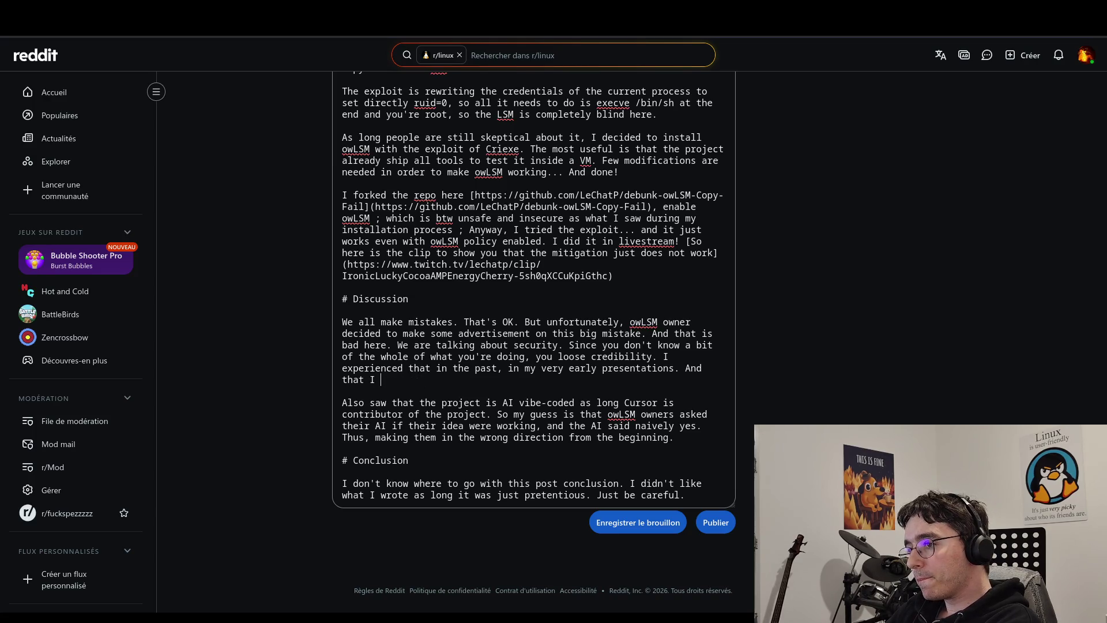
{"action": "key", "text": "BackSpace"}
{"action": "key", "text": "BackSpace"}
{"action": "key", "text": "BackSpace"}
Finish with 'I keep always these mistakes highly detailed in my memory. That's how I became PhD today.'.
{"action": "type", "text": "I "}
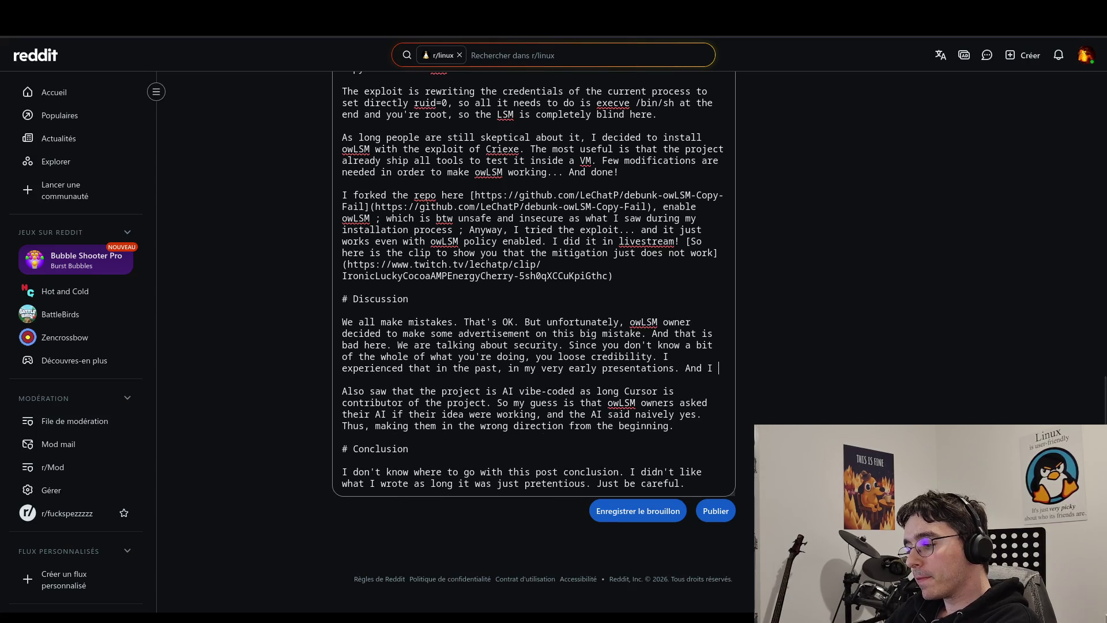
{"action": "type", "text": "keep alwa"}
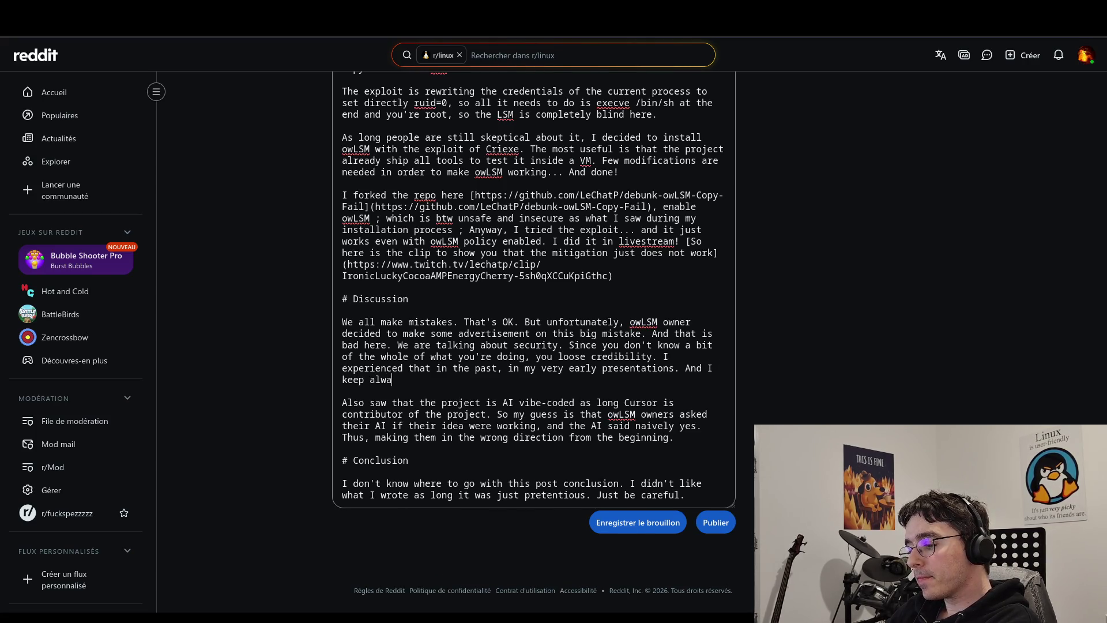
{"action": "type", "text": "ys these"}
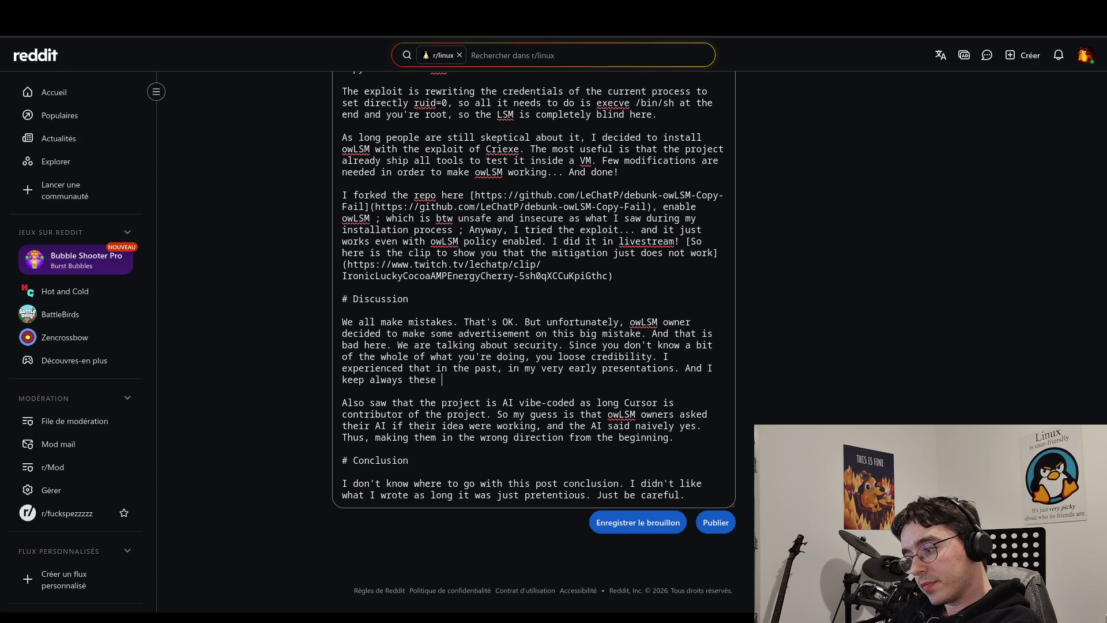
{"action": "type", "text": "mistakes "}
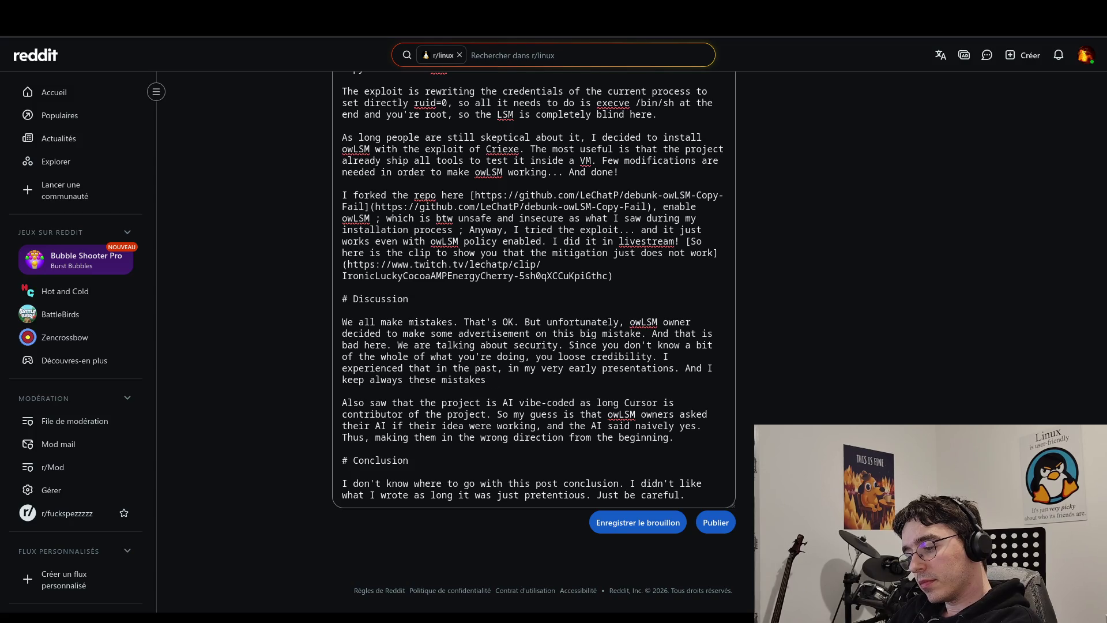
{"action": "type", "text": "highly well"}
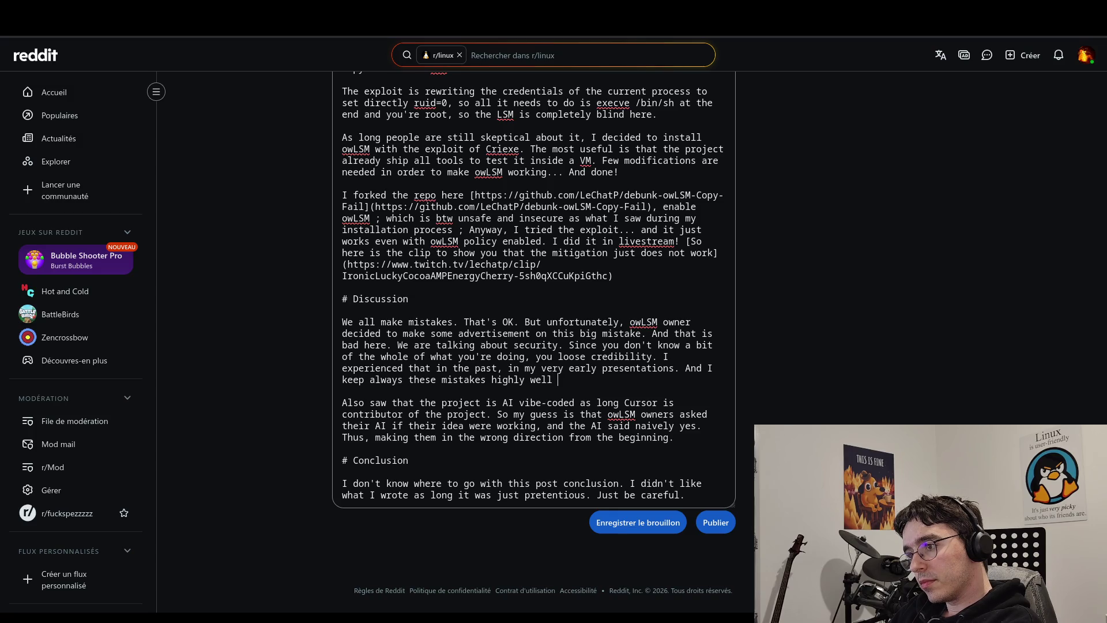
{"action": "type", "text": "inside my "}
{"action": "type", "text": "memory."}
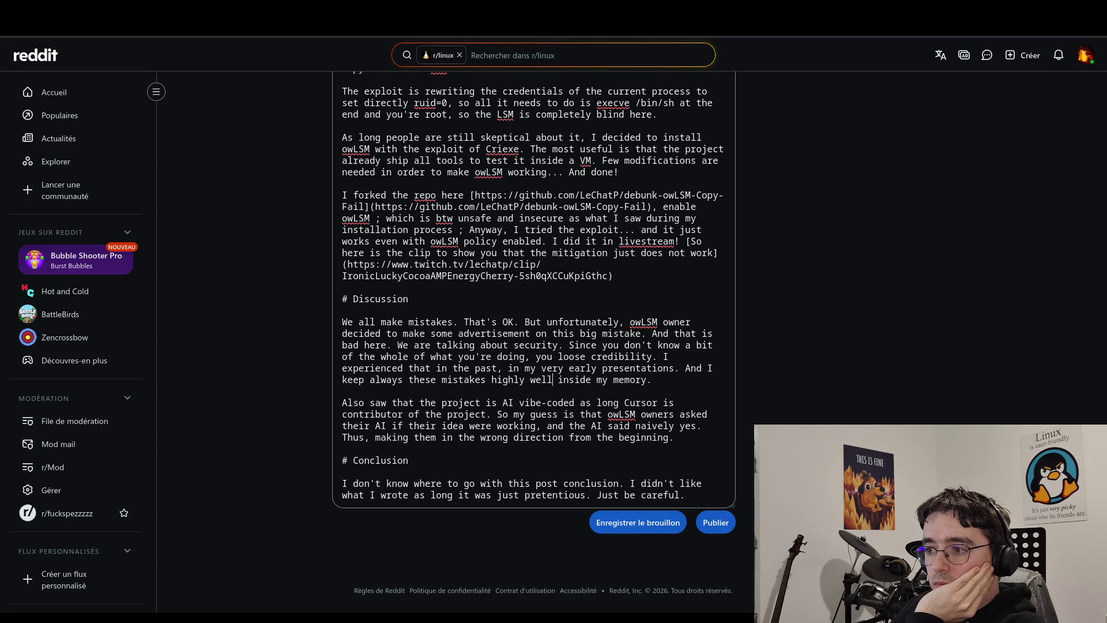
{"action": "key", "text": "BackSpace"}
{"action": "key", "text": "BackSpace"}
{"action": "key", "text": "BackSpace"}
{"action": "type", "text": "de"}
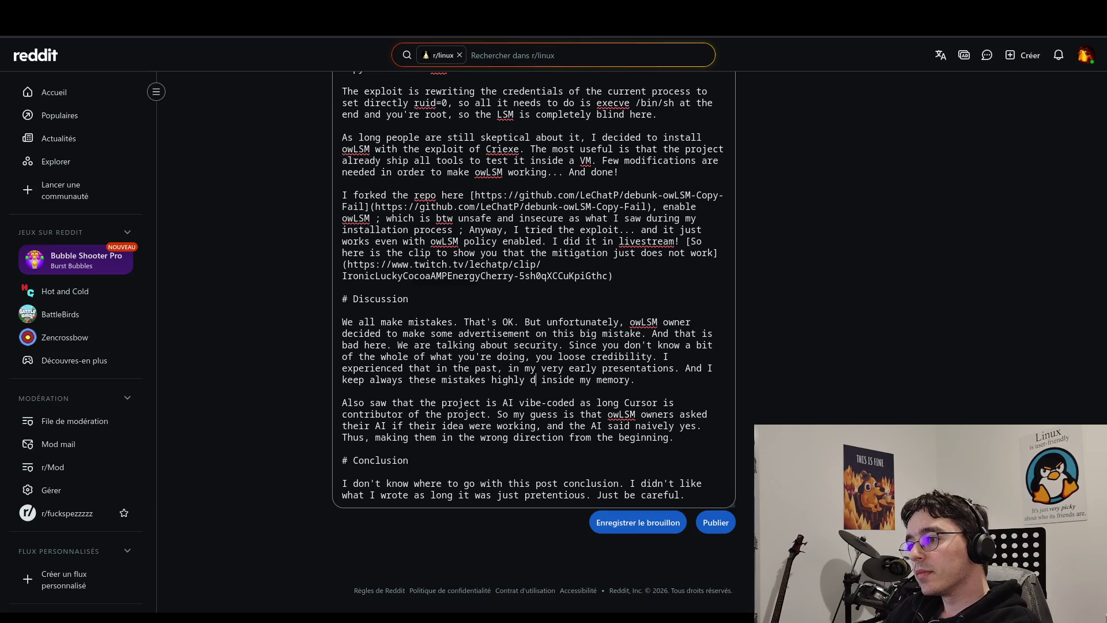
{"action": "type", "text": "tailed"}
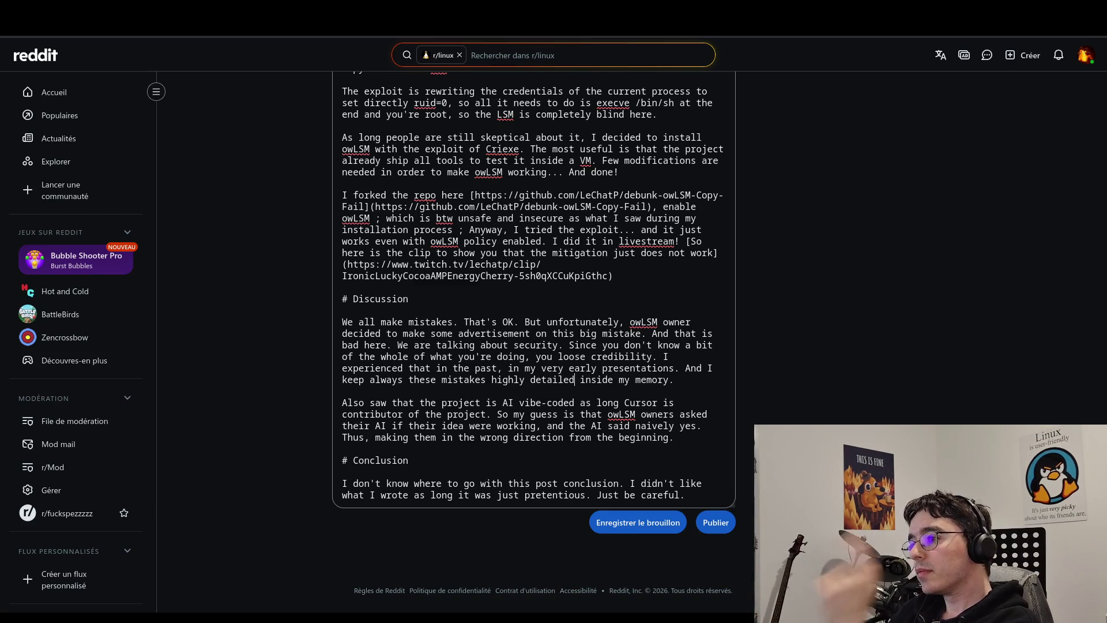
{"action": "key", "text": "Delete"}
{"action": "key", "text": "Delete"}
{"action": "key", "text": "Delete"}
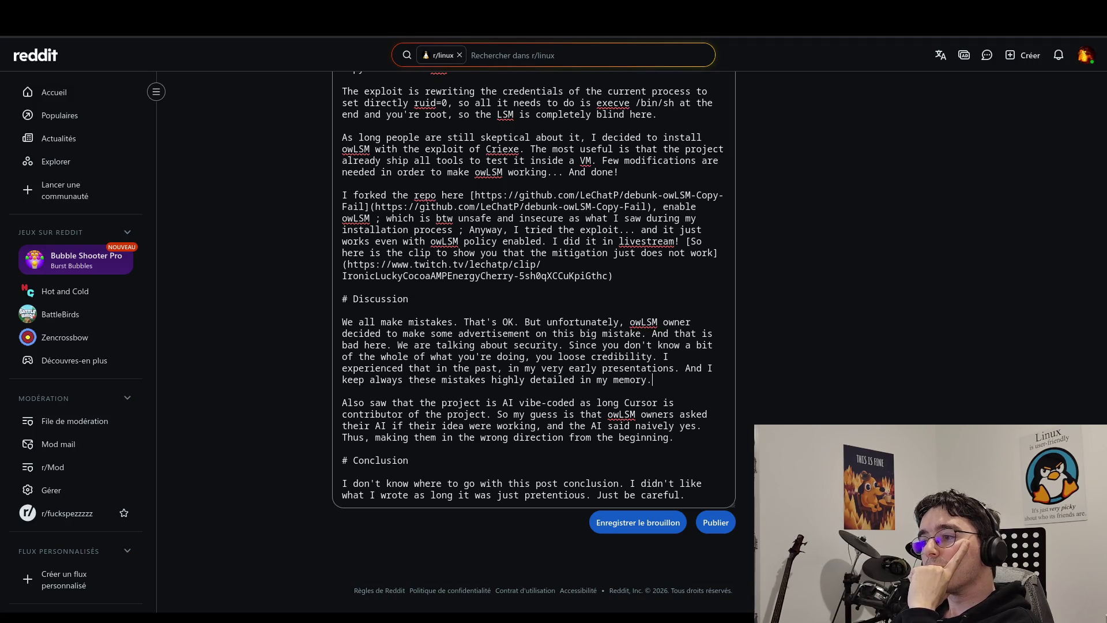
{"action": "type", "text": " T"}
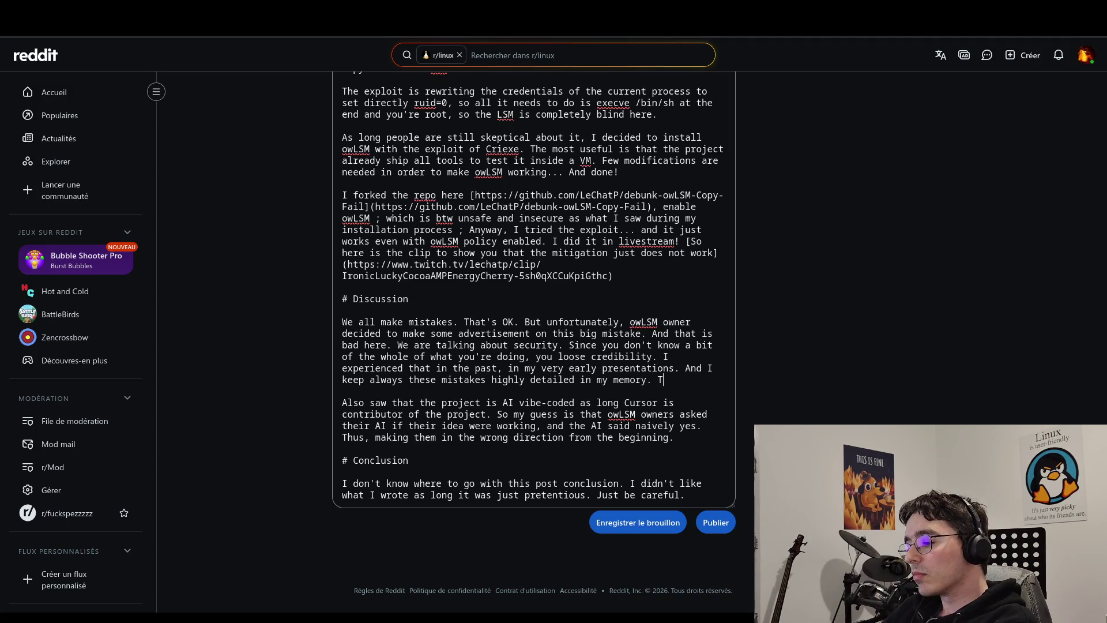
{"action": "type", "text": "hat's how I "}
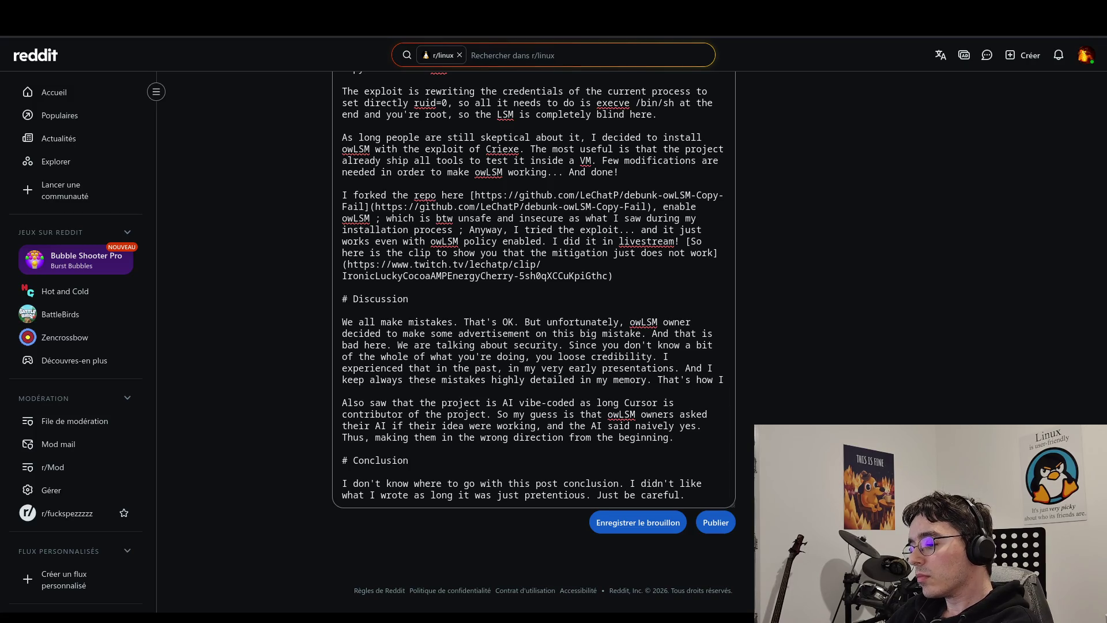
{"action": "type", "text": "became "}
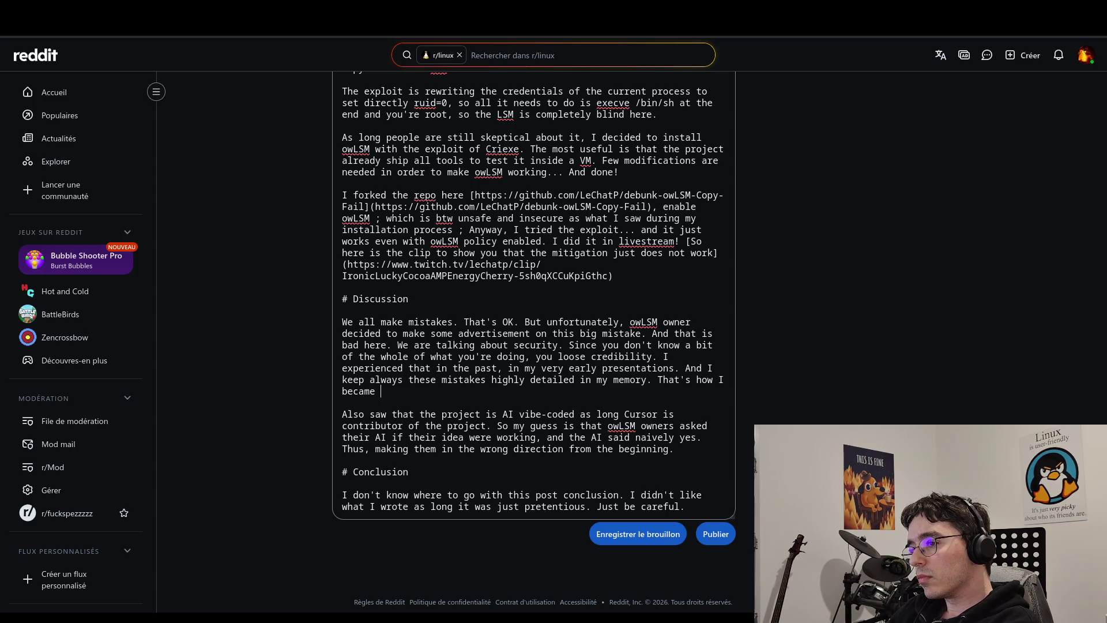
{"action": "type", "text": "PhD to"}
{"action": "type", "text": "day"}
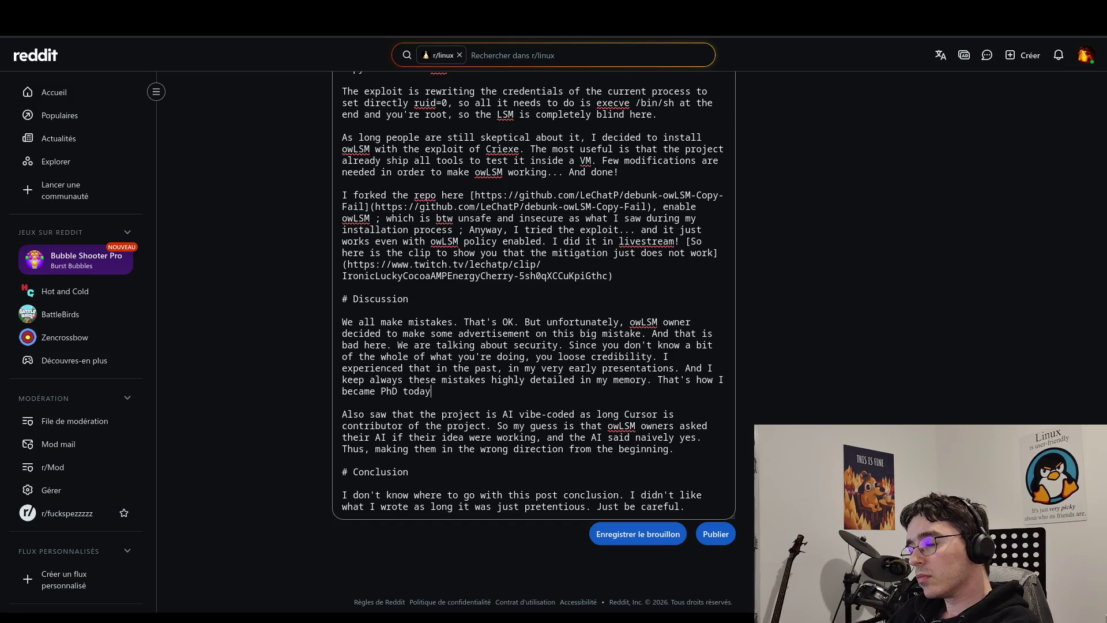
{"action": "type", "text": "."}
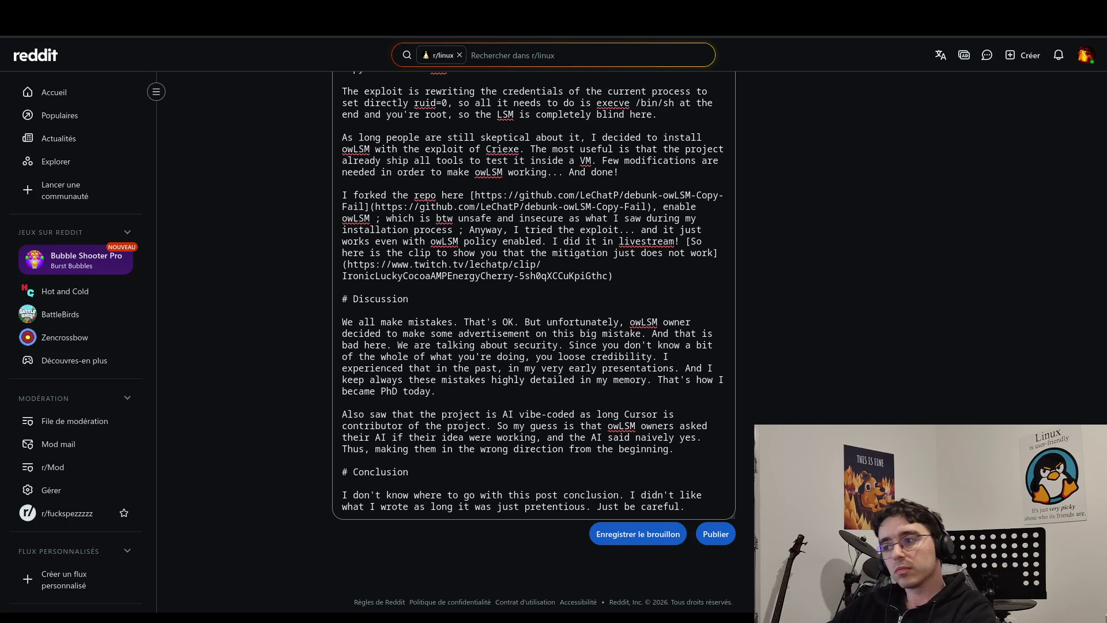
Change 'how' to 'a part of how' in the closing PhD sentence of the Discussion.
{"action": "double_click", "coordinate": [704, 380]}
{"action": "type", "text": "a per"}
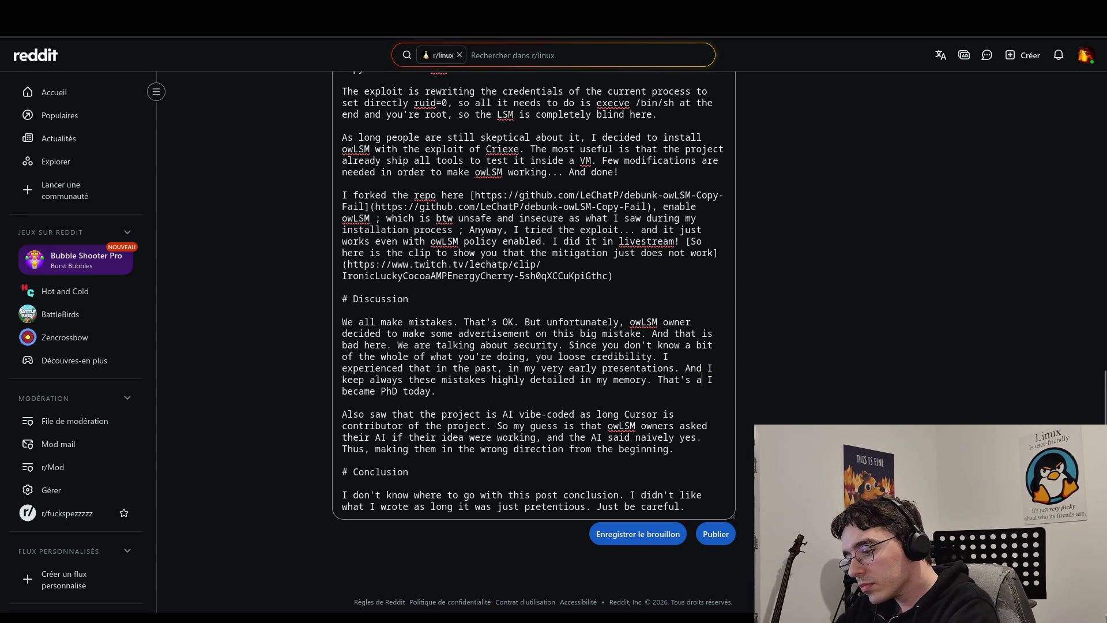
{"action": "type", "text": "t of"}
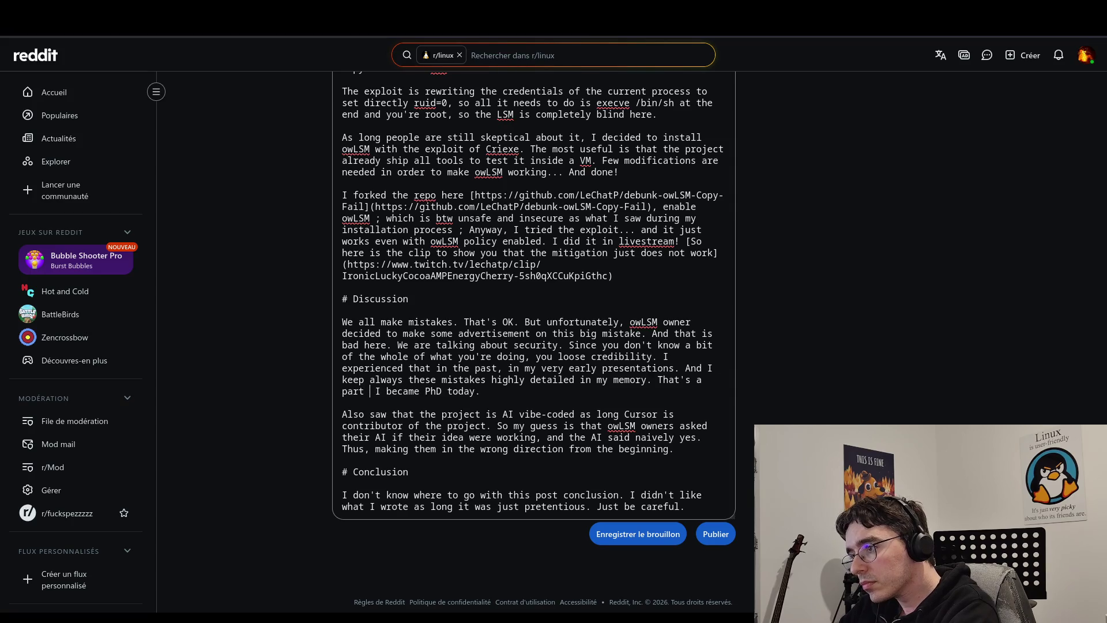
{"action": "type", "text": " how"}
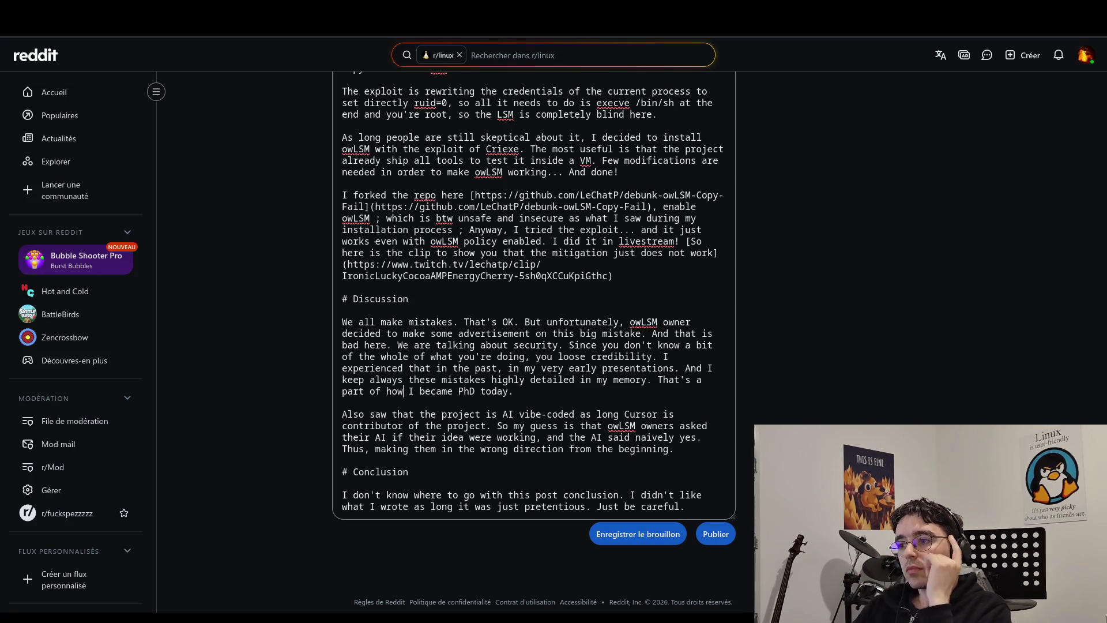
{"action": "left_click", "coordinate": [644, 393]}
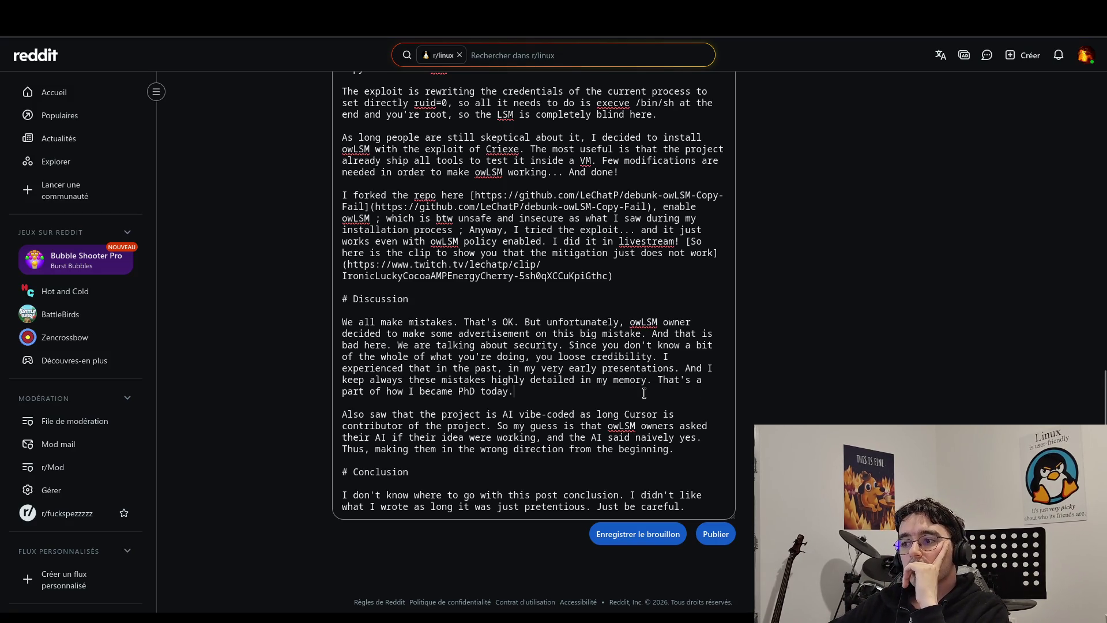
Delete the two closing Discussion sentences, from 'And I keep always' through 'PhD today.'.
{"action": "mouse_move", "coordinate": [644, 393]}
{"action": "left_mouse_down"}
{"action": "mouse_move", "coordinate": [640, 381]}
{"action": "mouse_move", "coordinate": [686, 373]}
{"action": "left_mouse_up"}
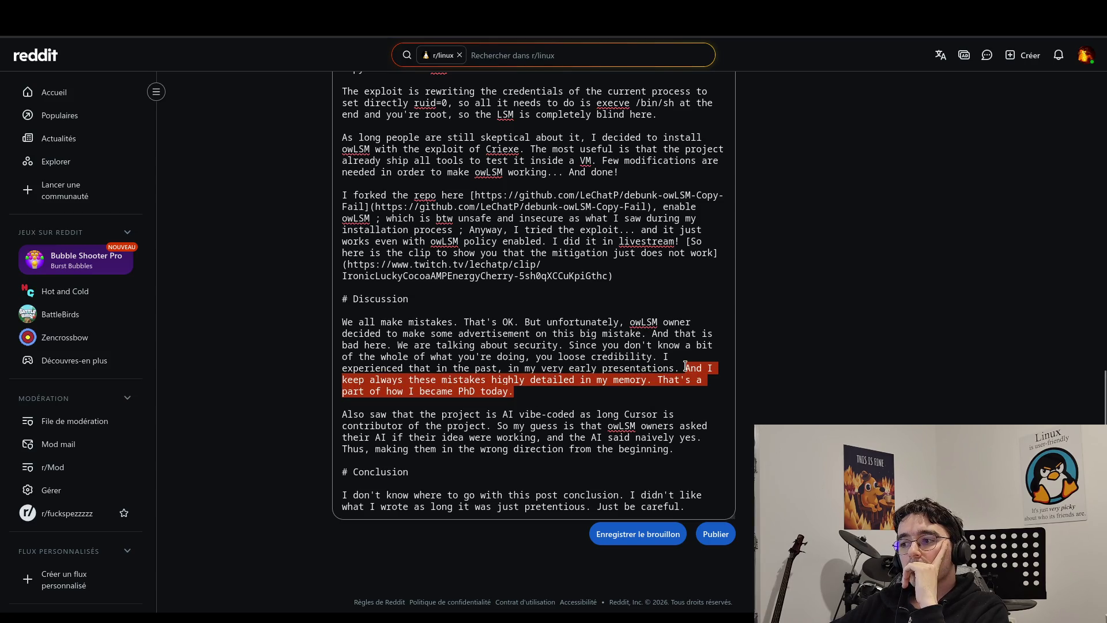
{"action": "key", "text": "BackSpace"}
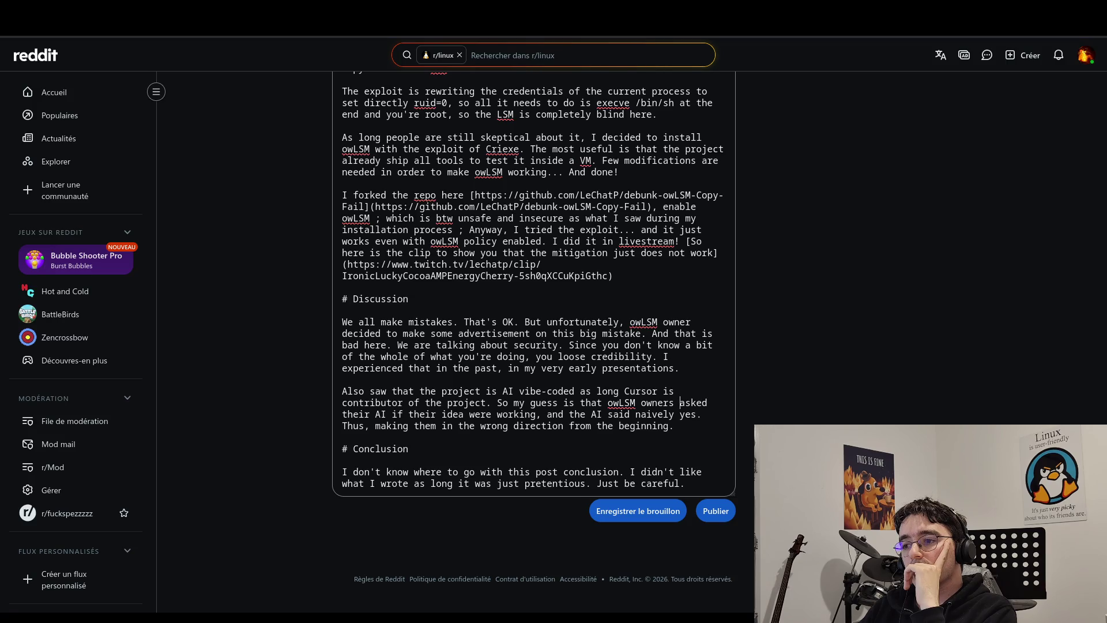
{"action": "left_click", "coordinate": [680, 414]}
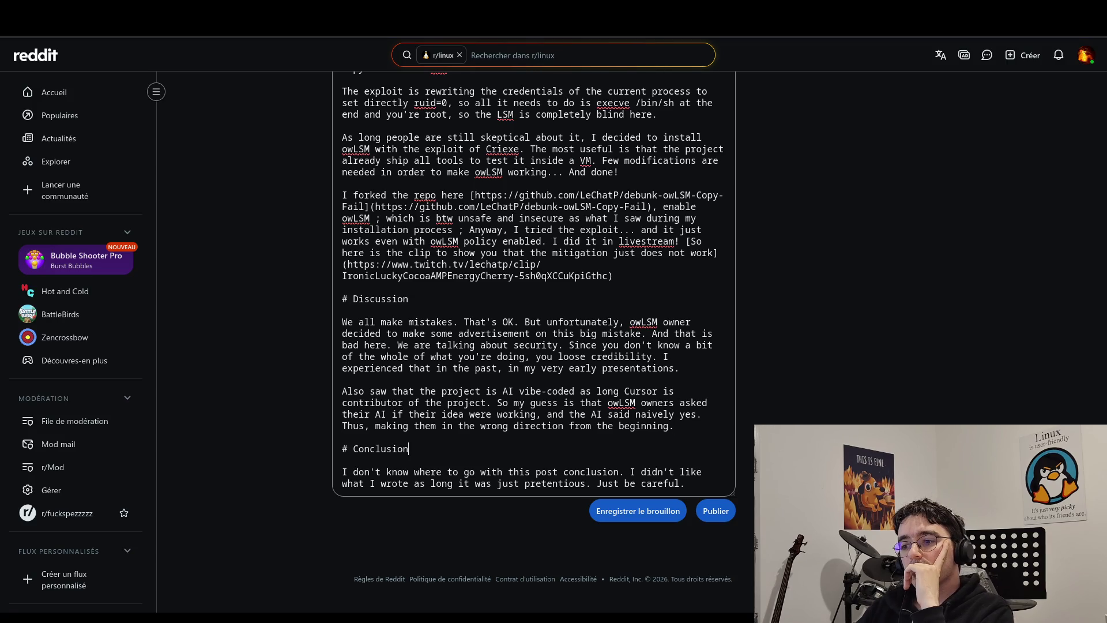
{"action": "left_click", "coordinate": [681, 483]}
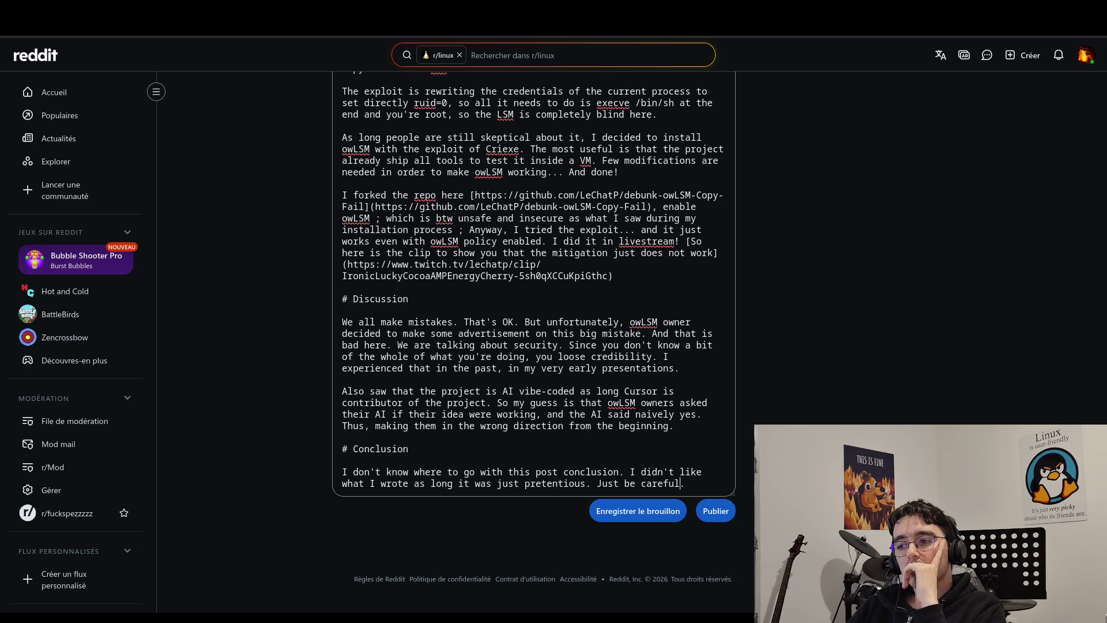
{"action": "double_click", "coordinate": [557, 472]}
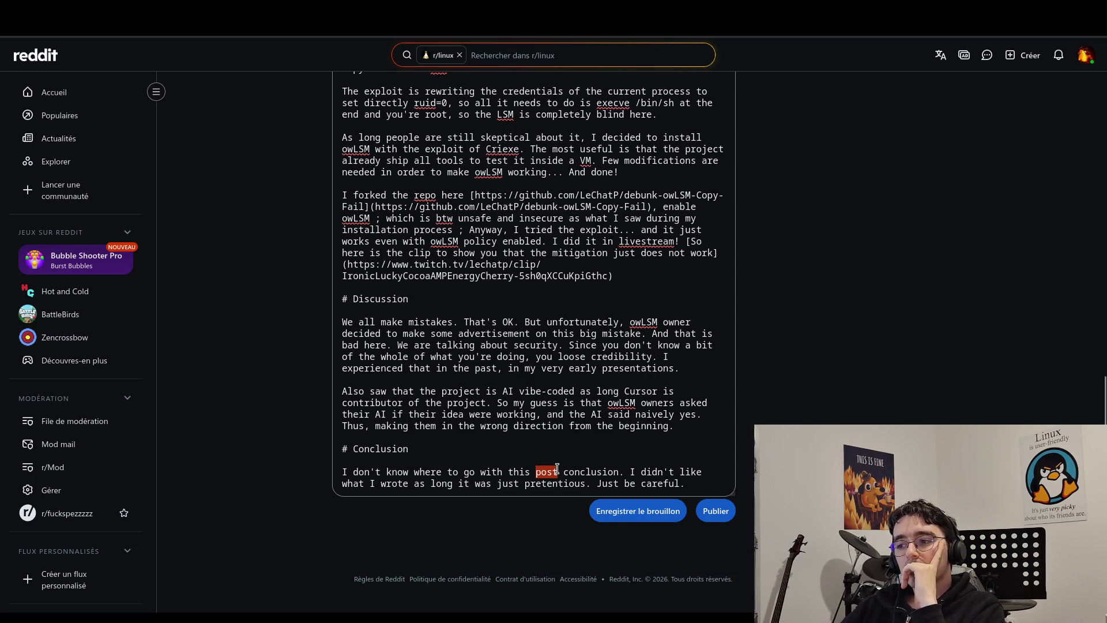
Delete 'post' from the Conclusion and add 'That's fine.' after 'Just be careful.'.
{"action": "key", "text": "BackSpace"}
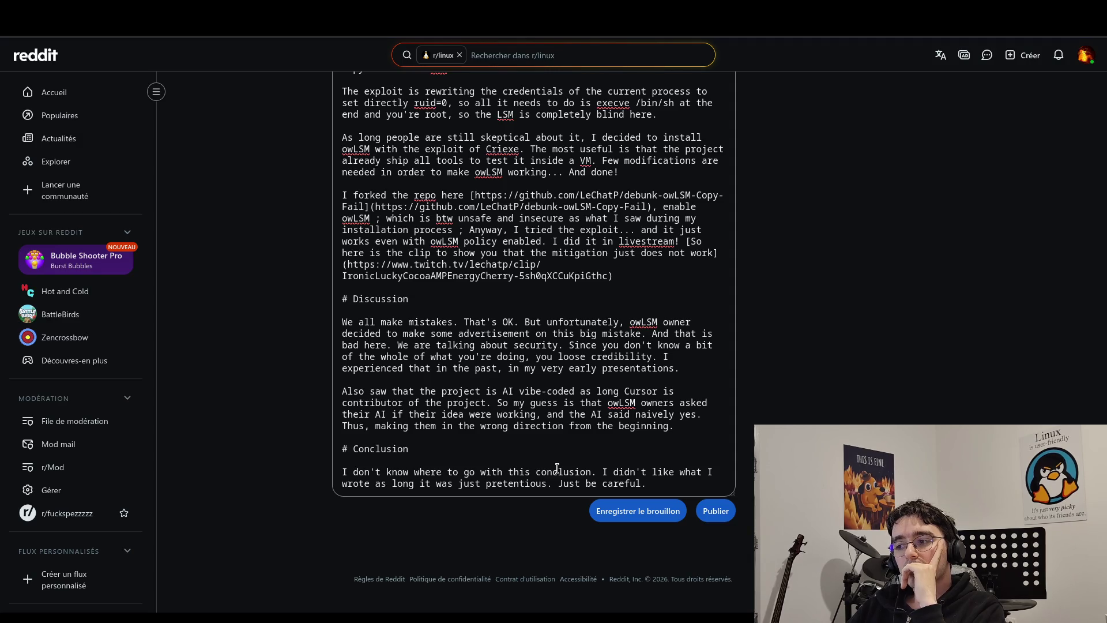
{"action": "key", "text": "Down"}
{"action": "type", "text": "when"}
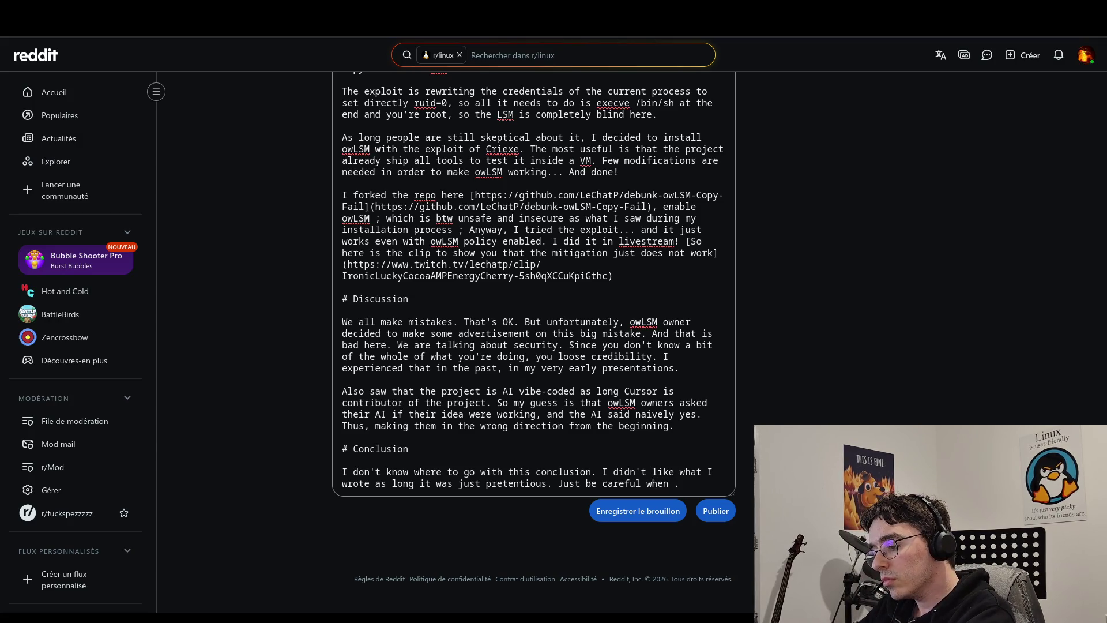
{"action": "type", "text": " you think "}
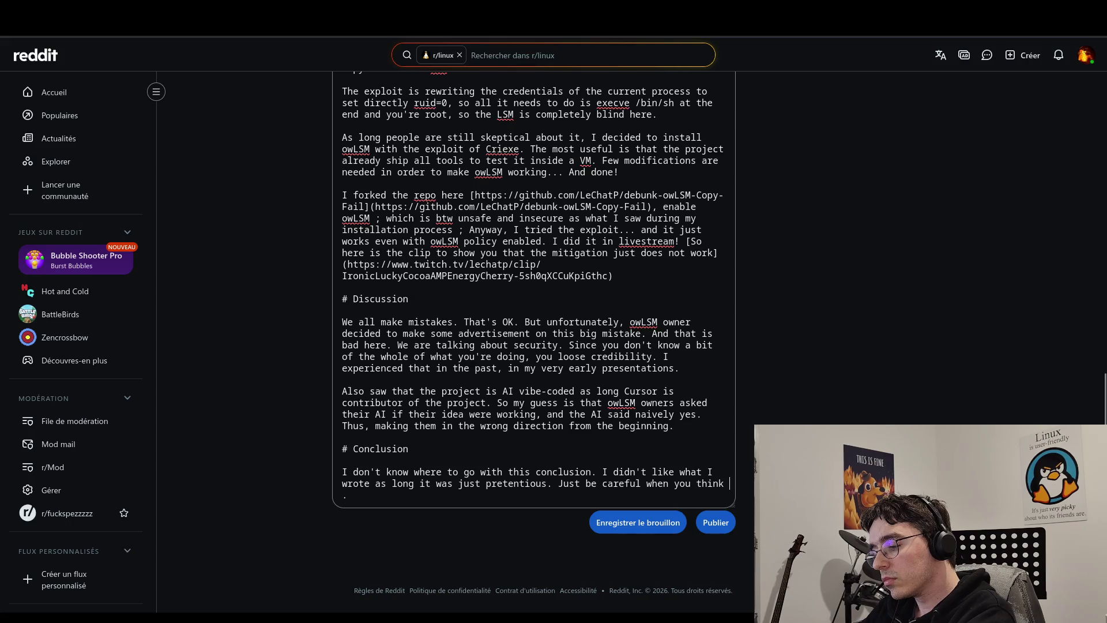
{"action": "type", "text": "you are doi"}
{"action": "type", "text": "ng "}
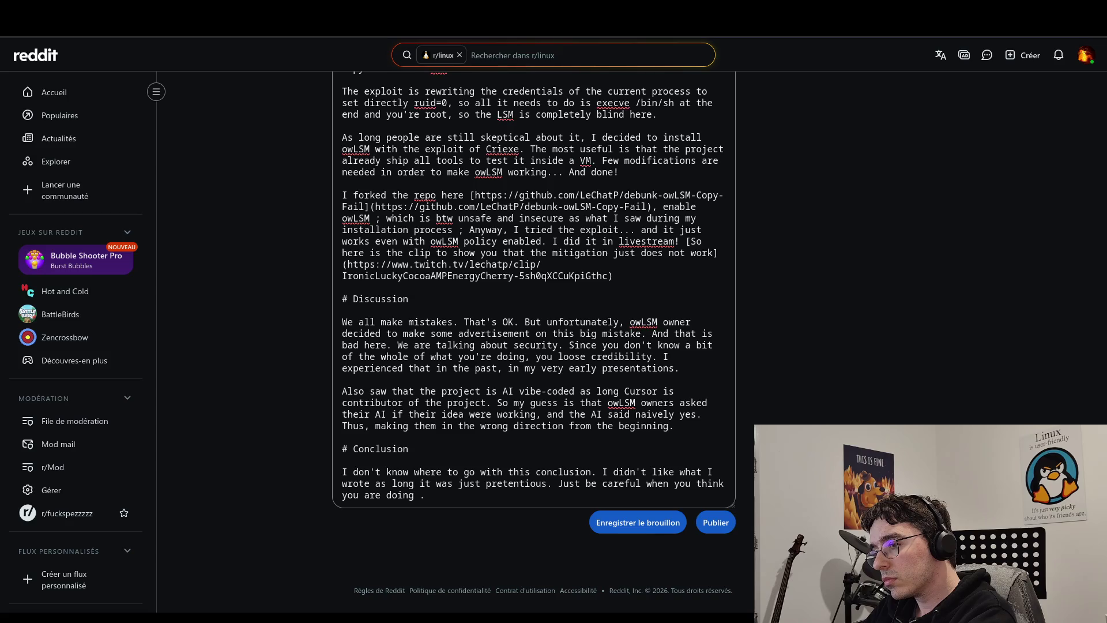
{"action": "type", "text": "good"}
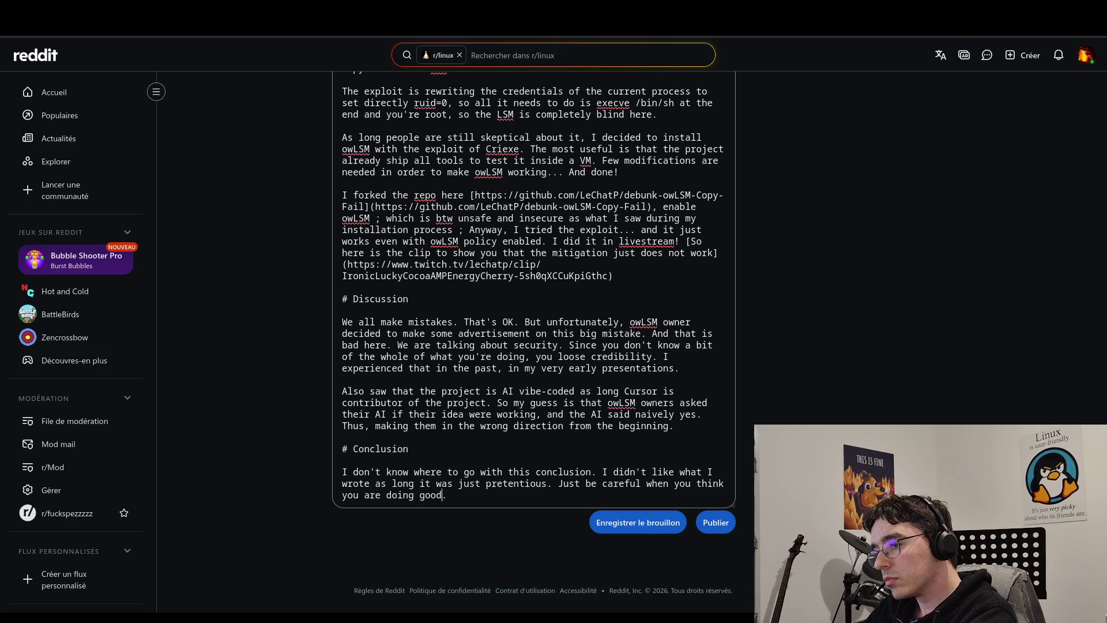
{"action": "key", "text": "BackSpace"}
{"action": "key", "text": "BackSpace"}
{"action": "key", "text": "BackSpace"}
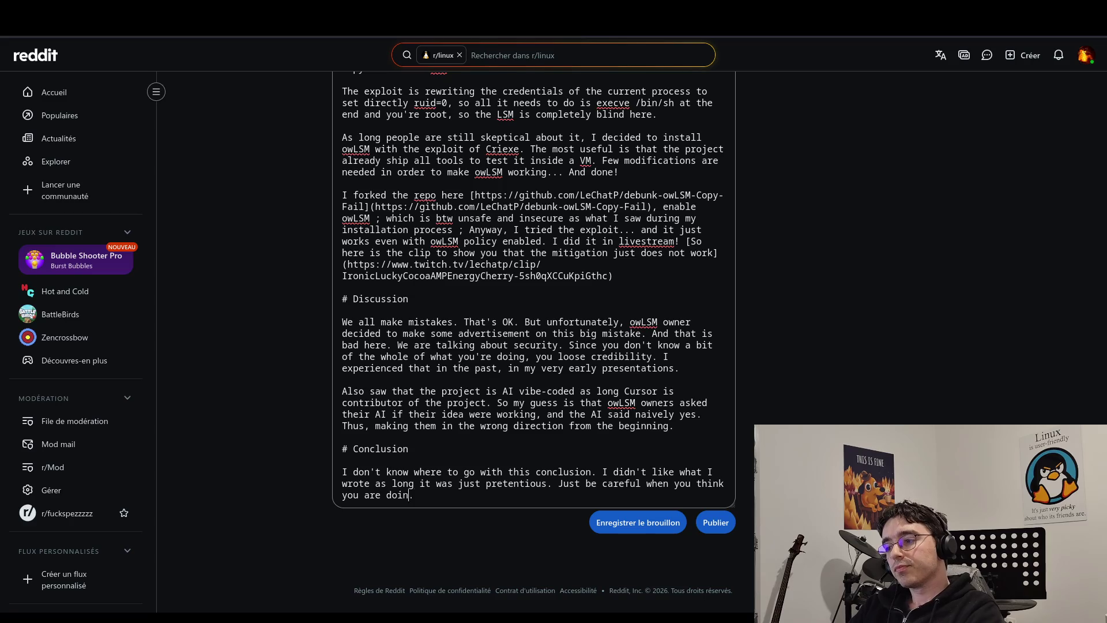
{"action": "key", "text": "BackSpace"}
{"action": "key", "text": "BackSpace"}
{"action": "key", "text": "BackSpace"}
{"action": "type", "text": "."}
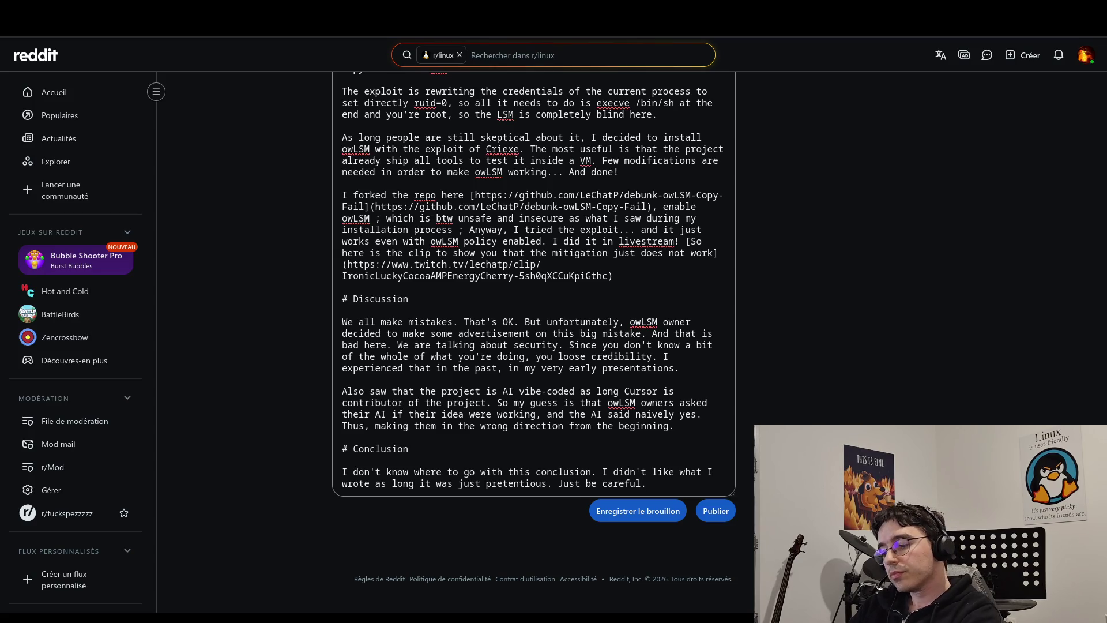
{"action": "type", "text": " Th"}
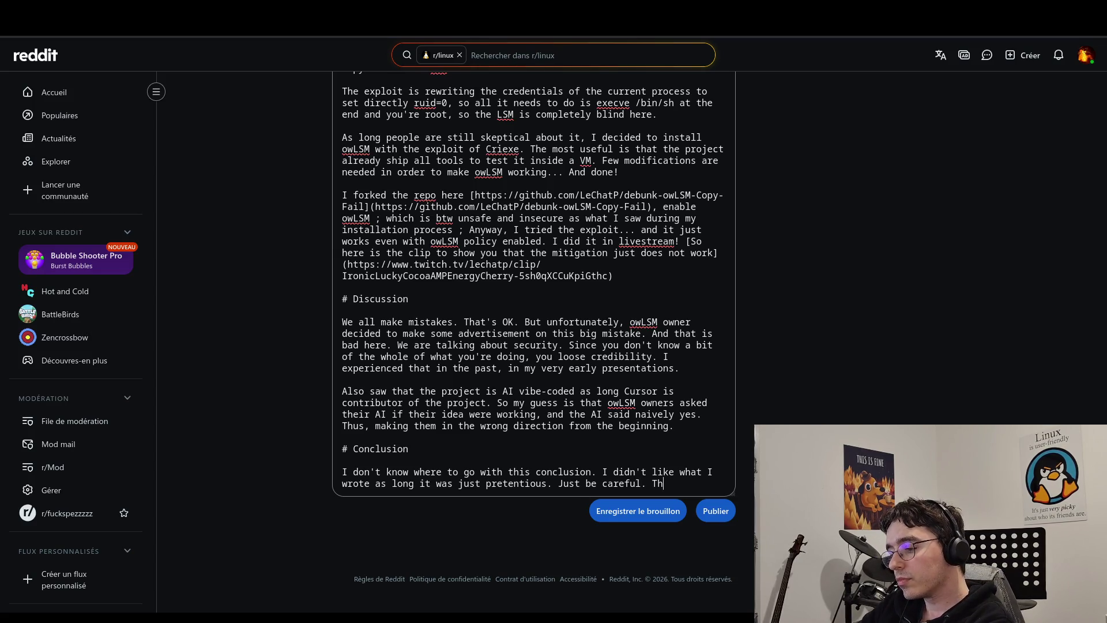
{"action": "type", "text": "at's fine."}
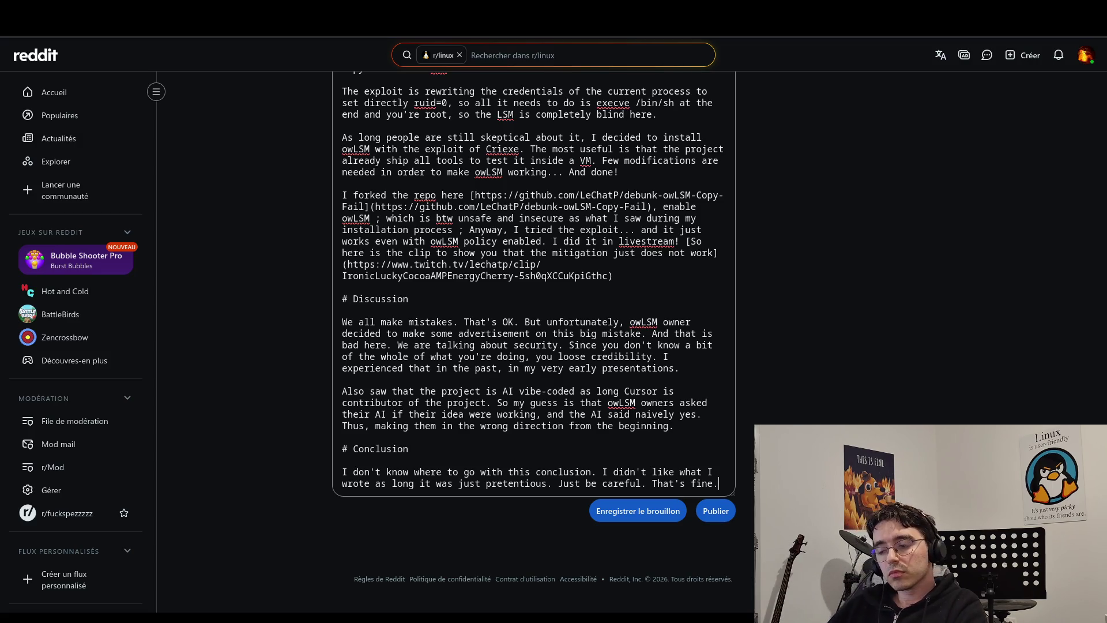
Add 'or just level zero of thinking' after 'pretentious' in the Conclusion.
{"action": "left_click", "coordinate": [547, 483]}
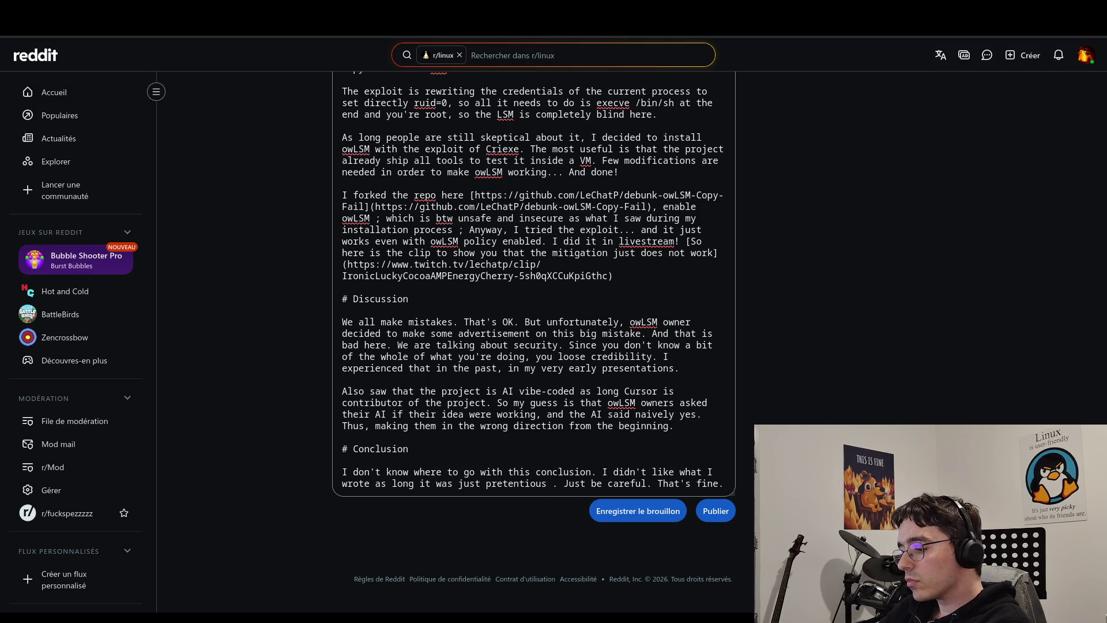
{"action": "type", "text": "or just zero"}
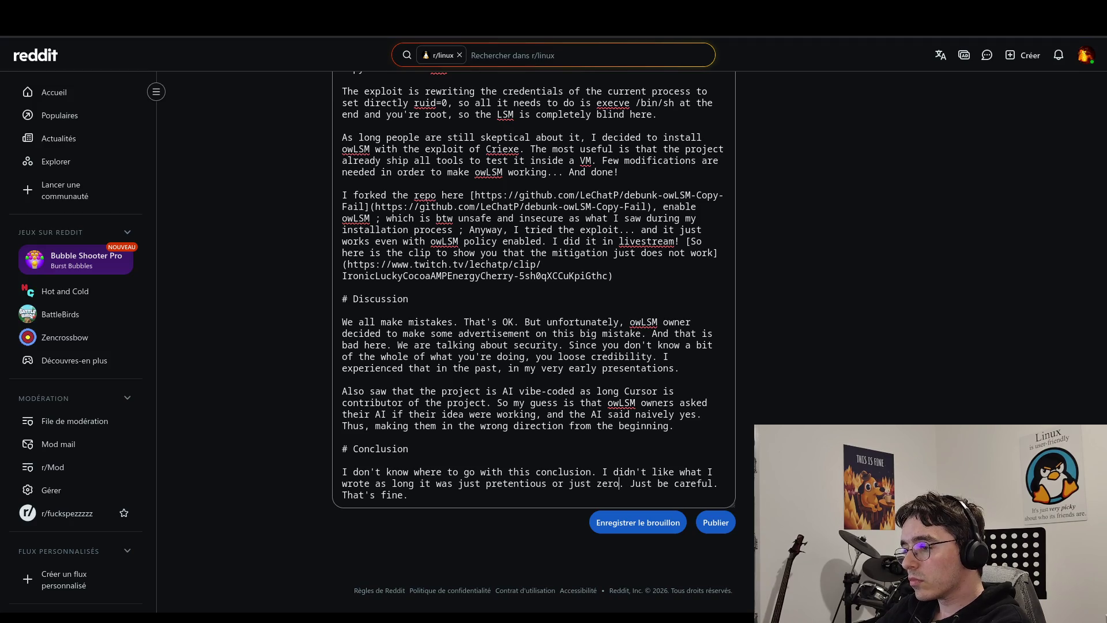
{"action": "type", "text": "-"}
{"action": "type", "text": "level ofg"}
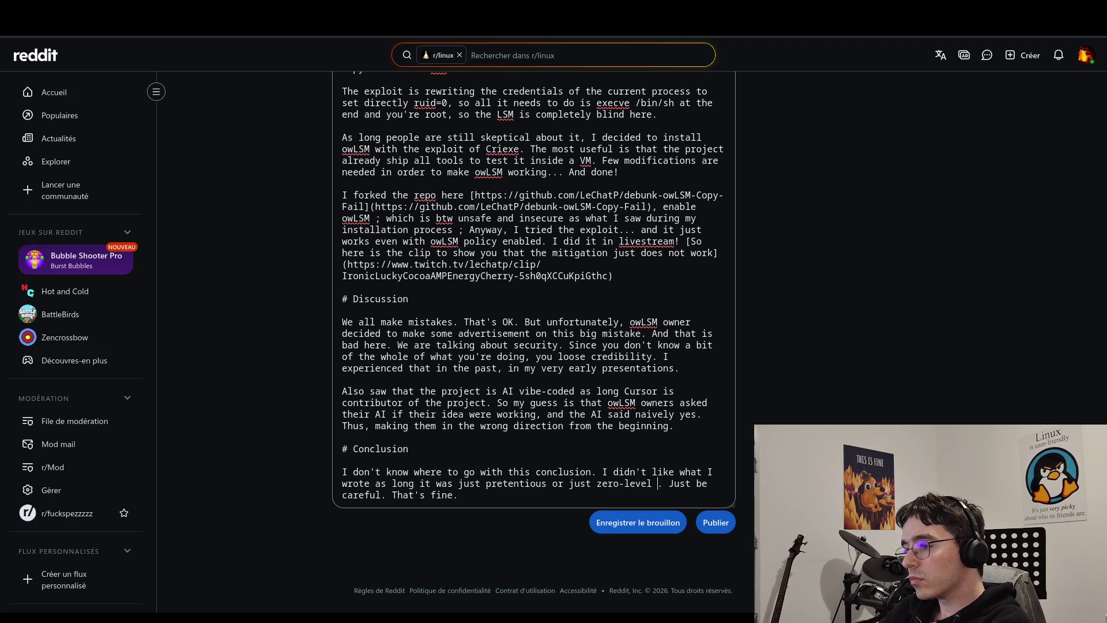
{"action": "key", "text": "BackSpace"}
{"action": "type", "text": "thinking"}
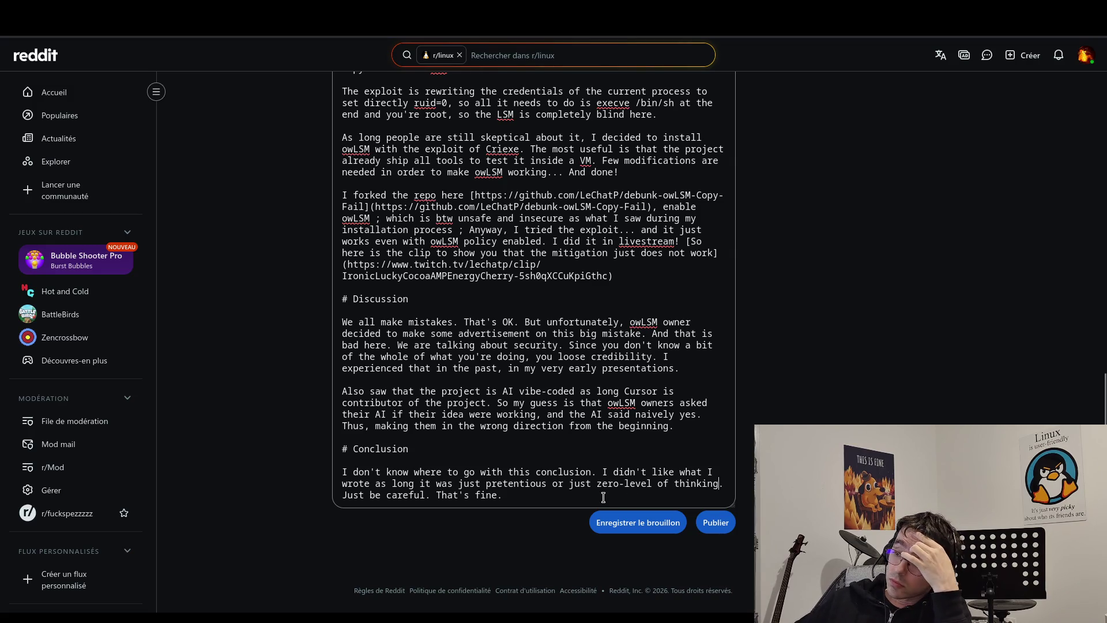
{"action": "left_click_drag", "start_coordinate": [625, 486], "coordinate": [598, 485]}
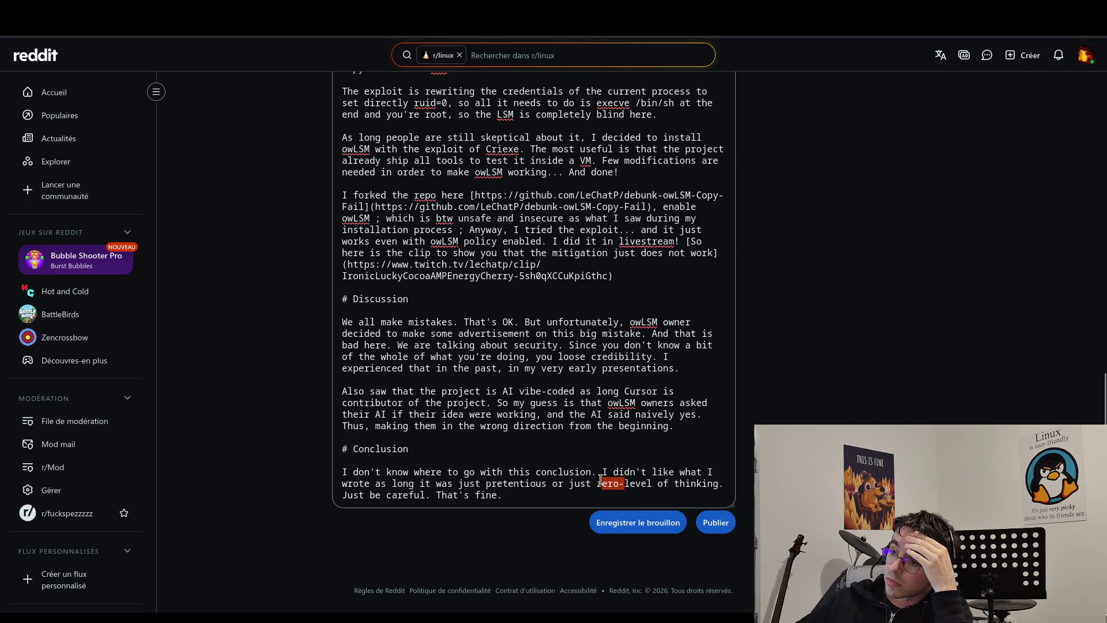
{"action": "key", "text": "BackSpace"}
{"action": "left_click", "coordinate": [625, 484]}
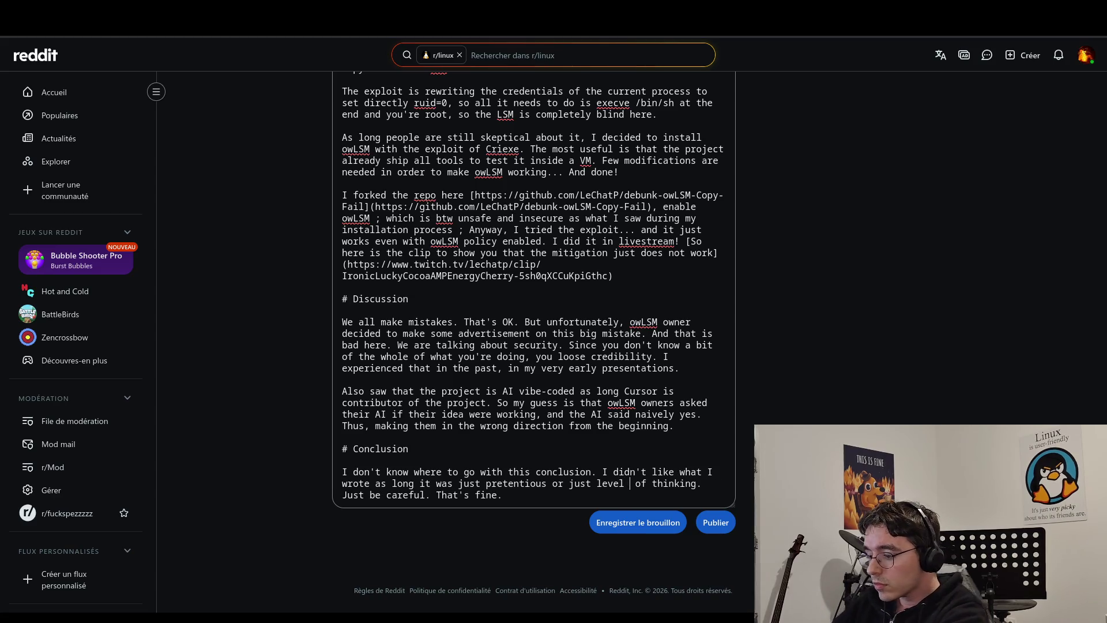
{"action": "type", "text": "zero"}
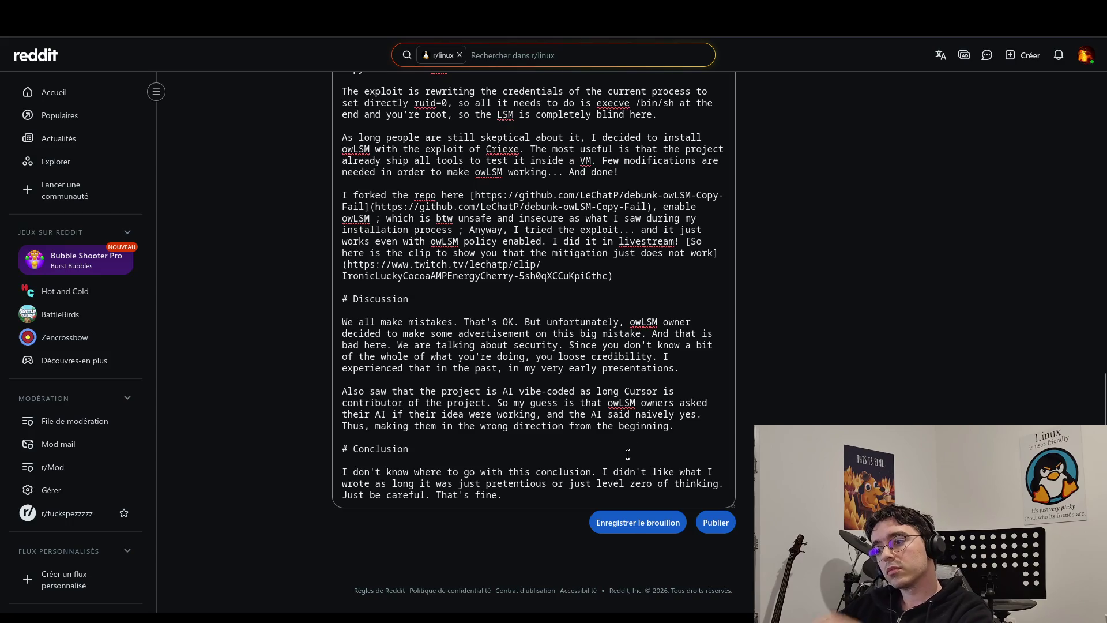
Review the end of the post and select the entire post body.
{"action": "left_click", "coordinate": [650, 493]}
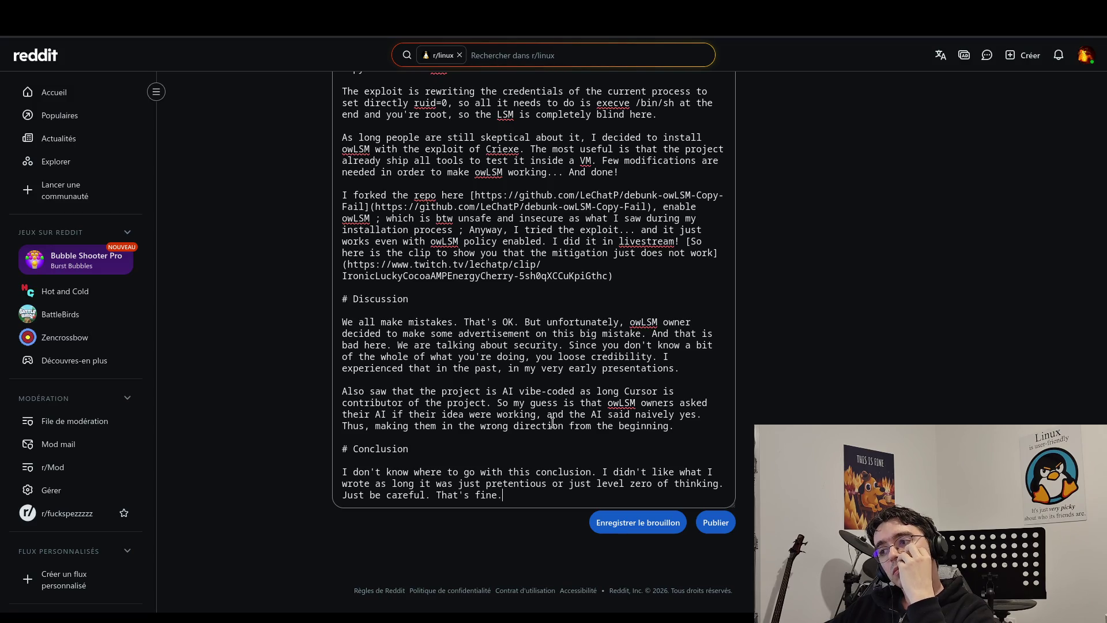
{"action": "left_click", "coordinate": [690, 426]}
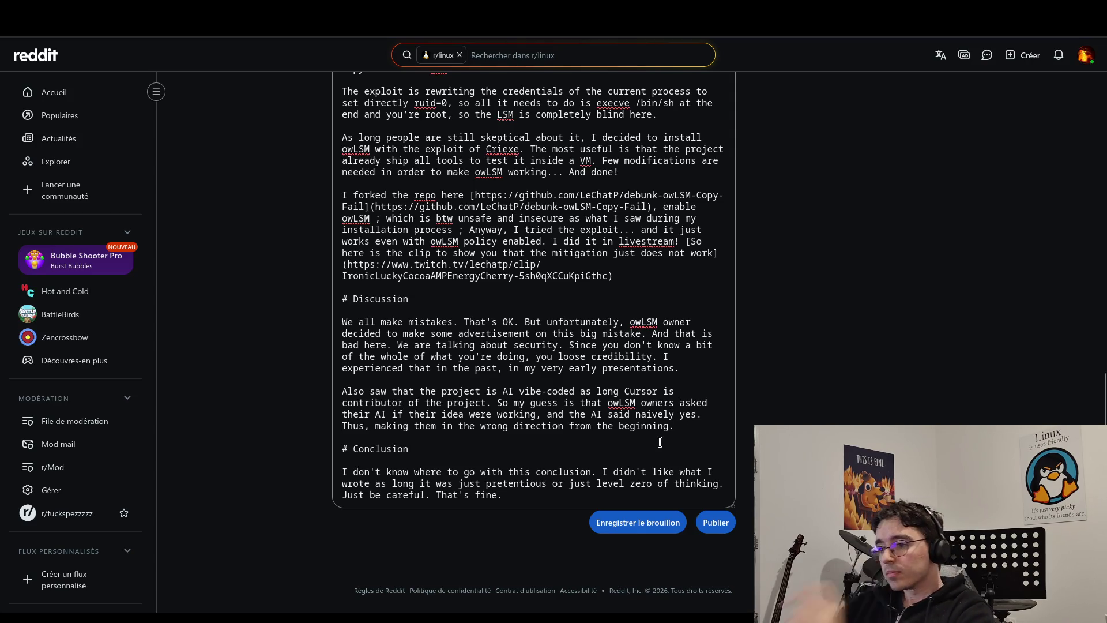
{"action": "key", "text": "ctrl+a"}
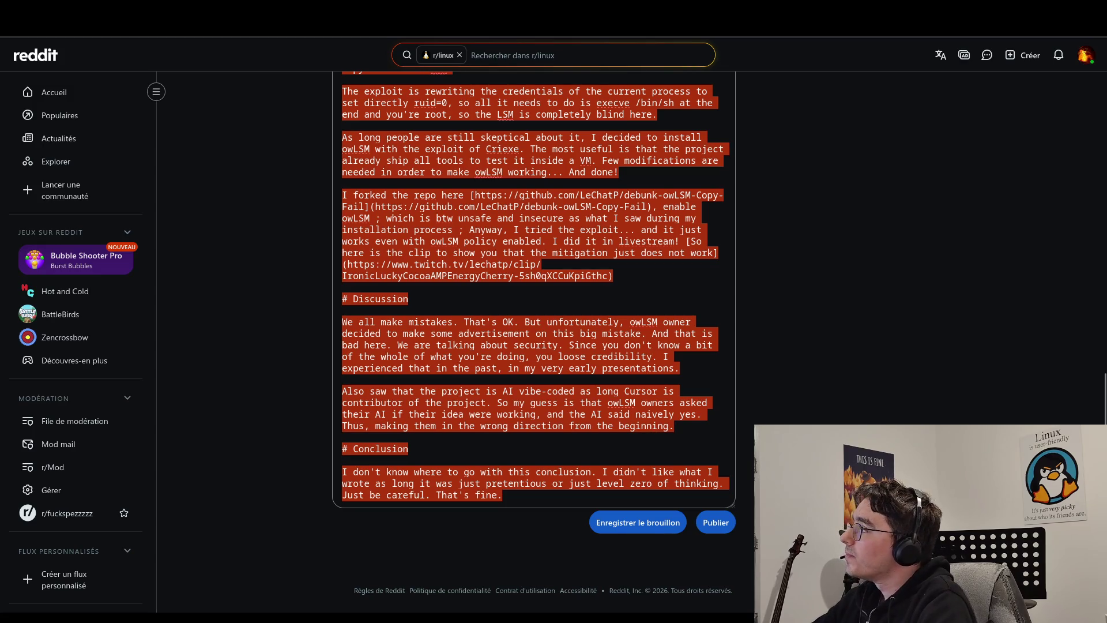
Deselect the body and return to the top of the post form.
{"action": "left_click", "coordinate": [485, 301]}
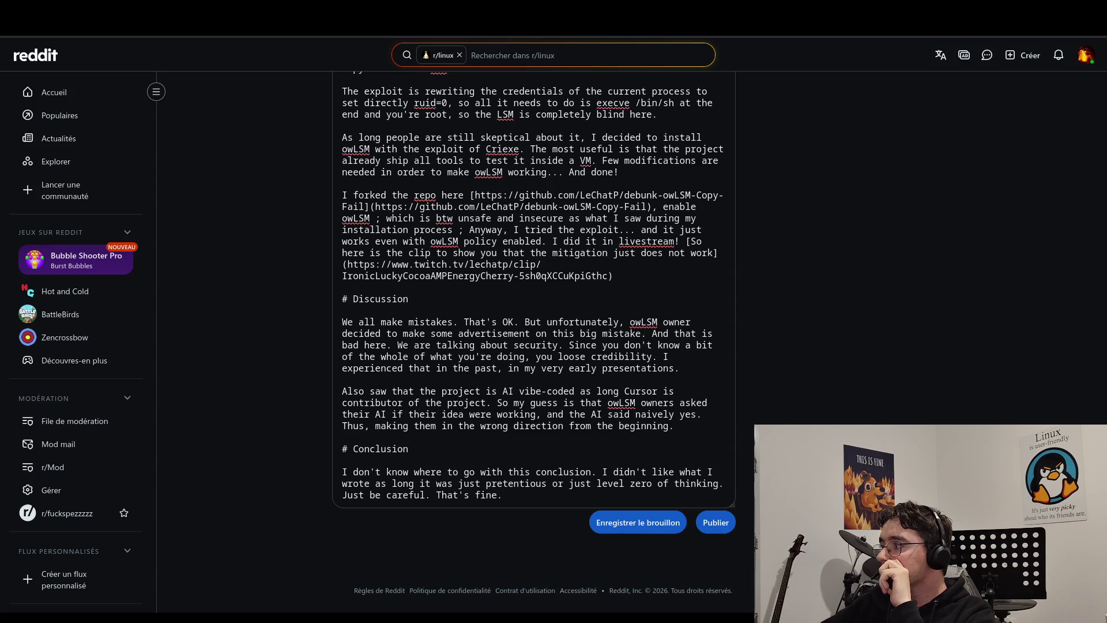
{"action": "key", "text": "ctrl+Home"}
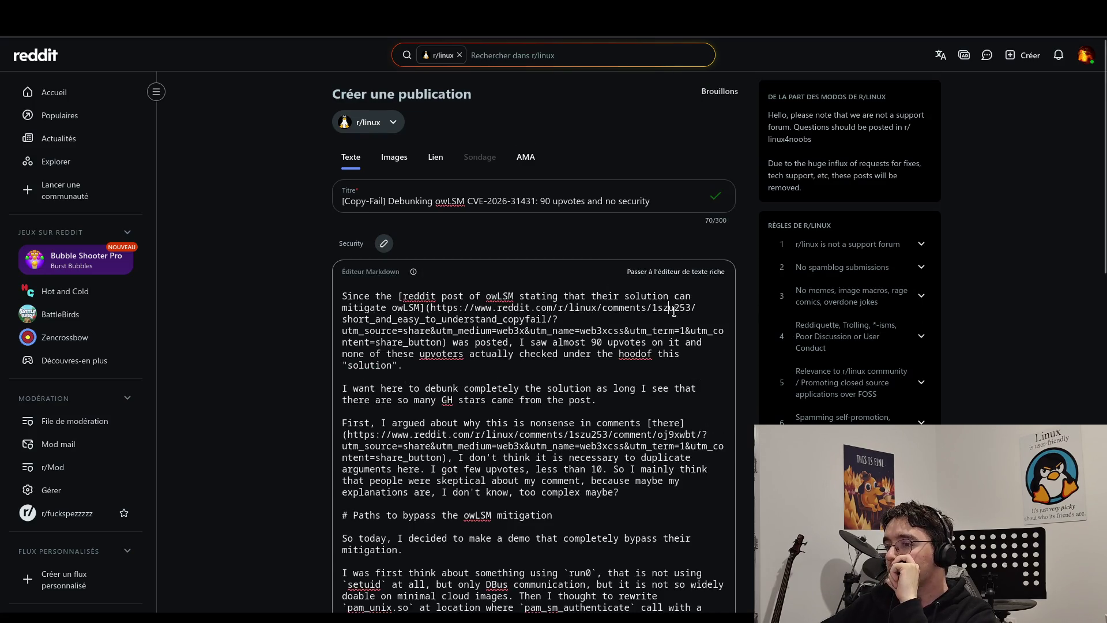
{"action": "left_click_drag", "start_coordinate": [445, 331], "coordinate": [618, 346]}
{"action": "left_click", "coordinate": [633, 353]}
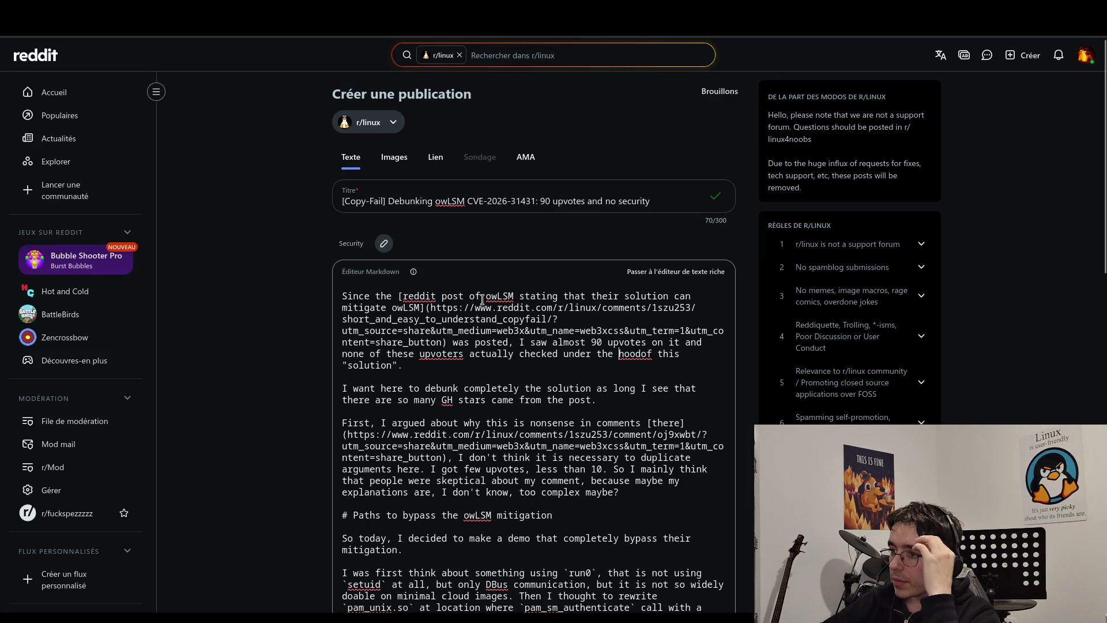
Replace the first link's old wording after 'owLSM' with 'owners about Copy-Fail'.
{"action": "mouse_move", "coordinate": [517, 296]}
{"action": "left_mouse_down"}
{"action": "mouse_move", "coordinate": [548, 297]}
{"action": "mouse_move", "coordinate": [421, 307]}
{"action": "left_mouse_up"}
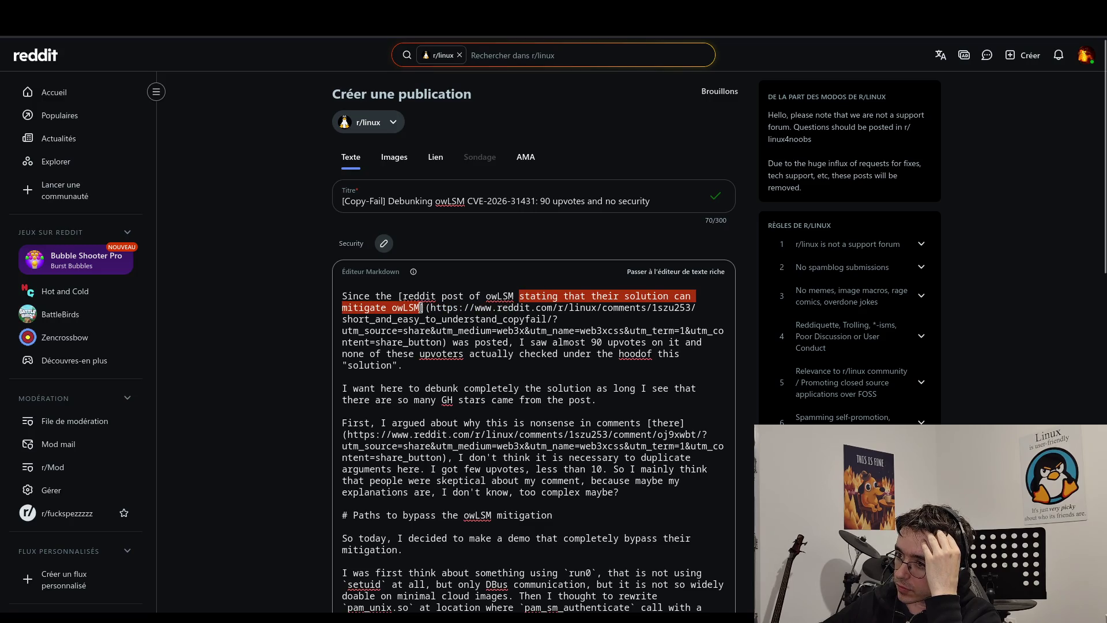
{"action": "left_click", "coordinate": [421, 307]}
{"action": "key", "text": "ctrl+BackSpace"}
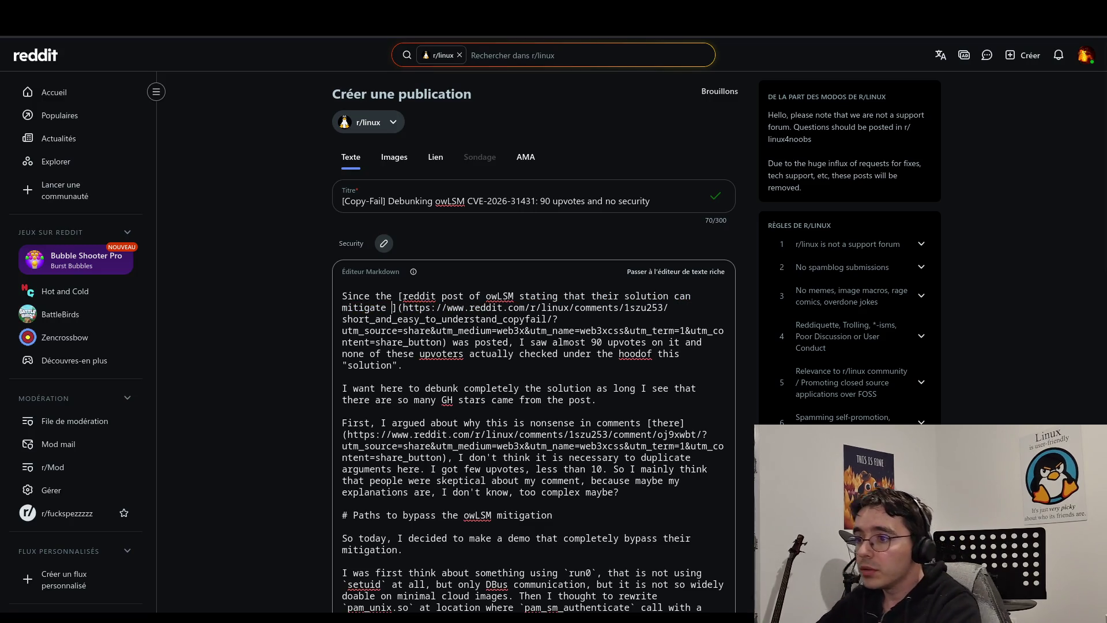
{"action": "key", "text": "BackSpace"}
{"action": "key", "text": "BackSpace"}
{"action": "key", "text": "BackSpace"}
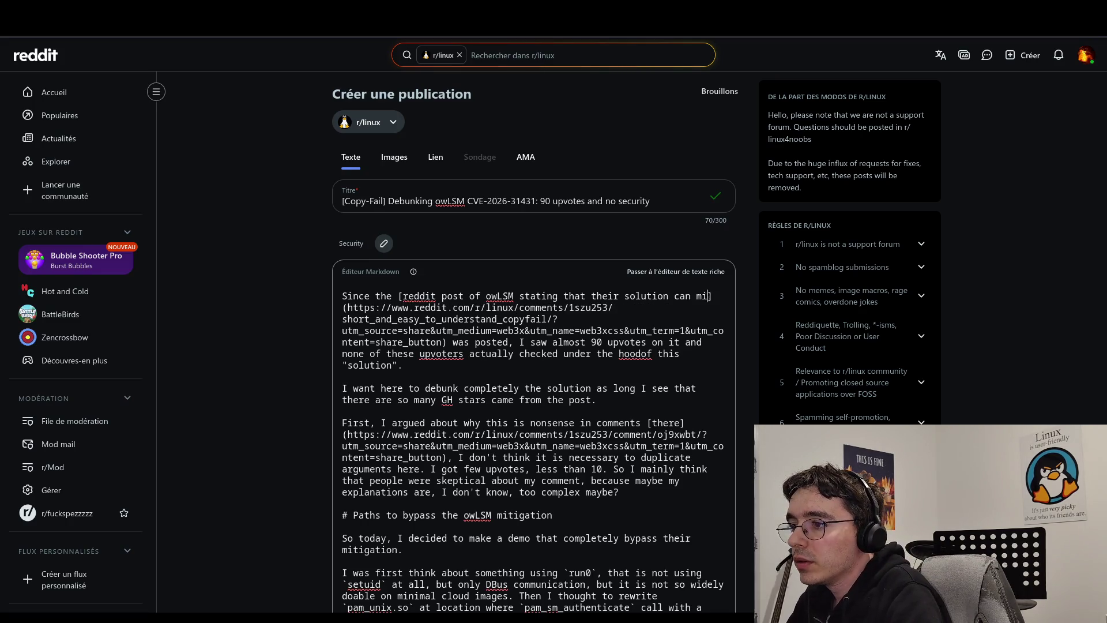
{"action": "key", "text": "BackSpace"}
{"action": "key", "text": "BackSpace"}
{"action": "key", "text": "BackSpace"}
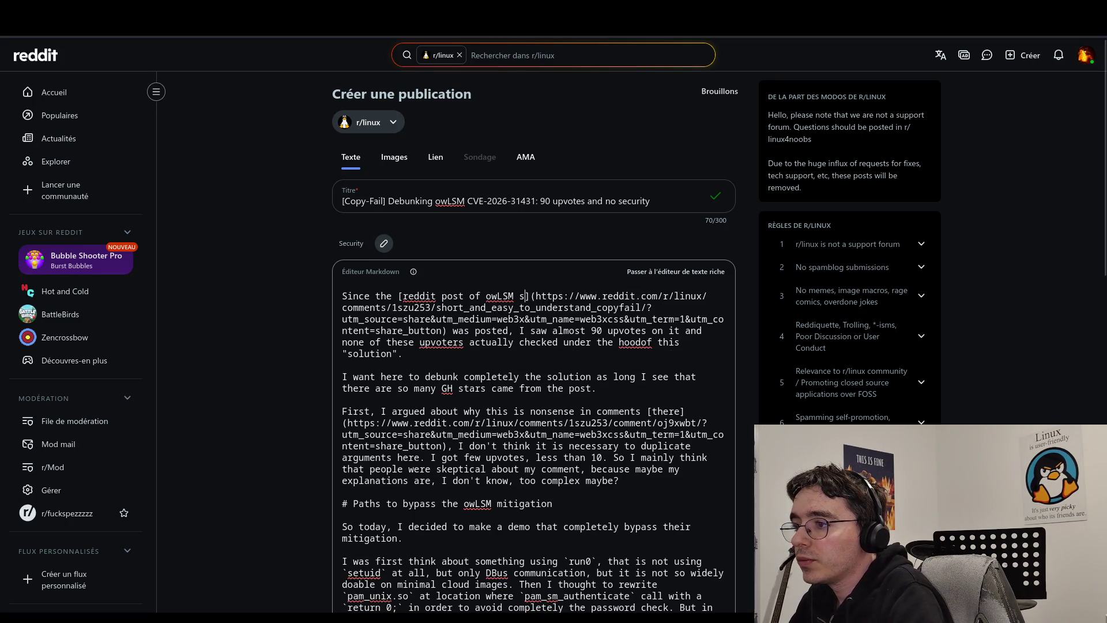
{"action": "type", "text": "owners "}
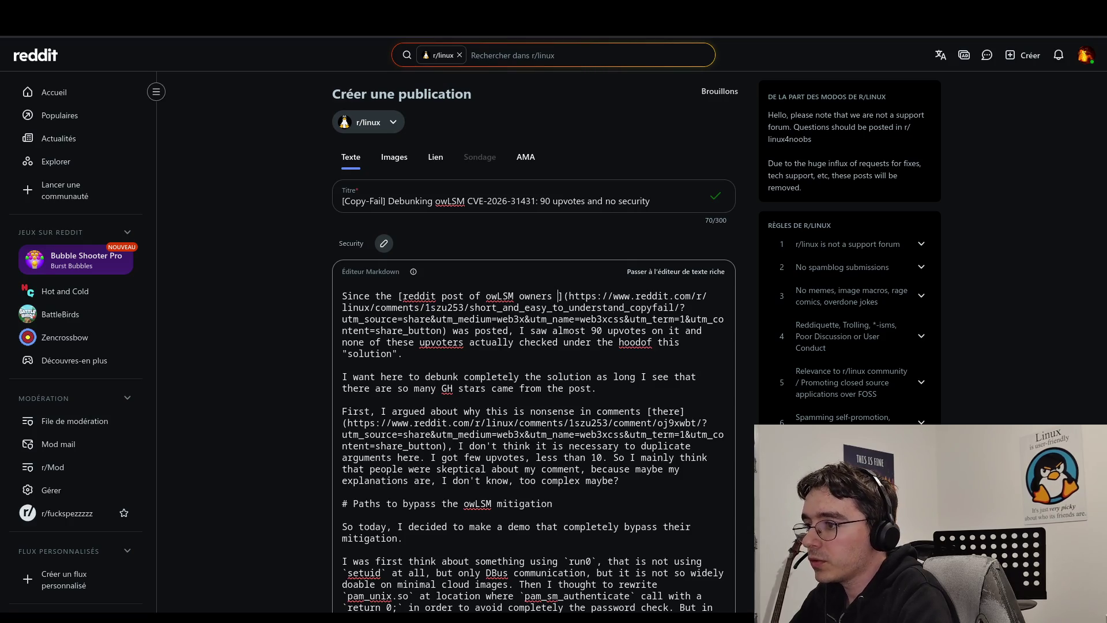
{"action": "type", "text": "about "}
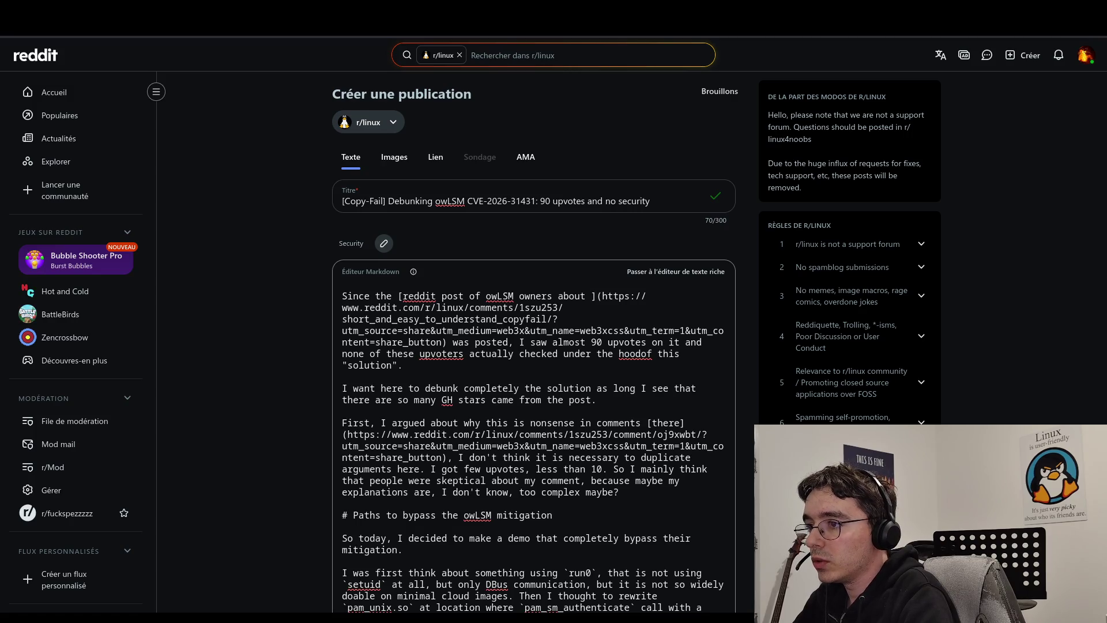
{"action": "type", "text": "Copy-Fail"}
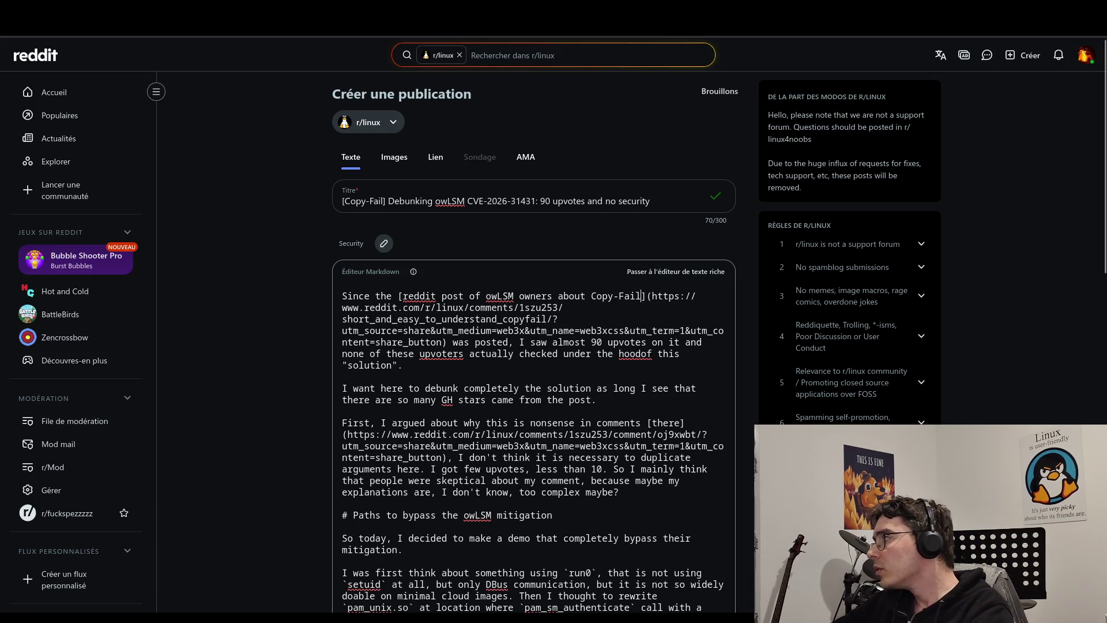
{"action": "key", "text": "ctrl+a"}
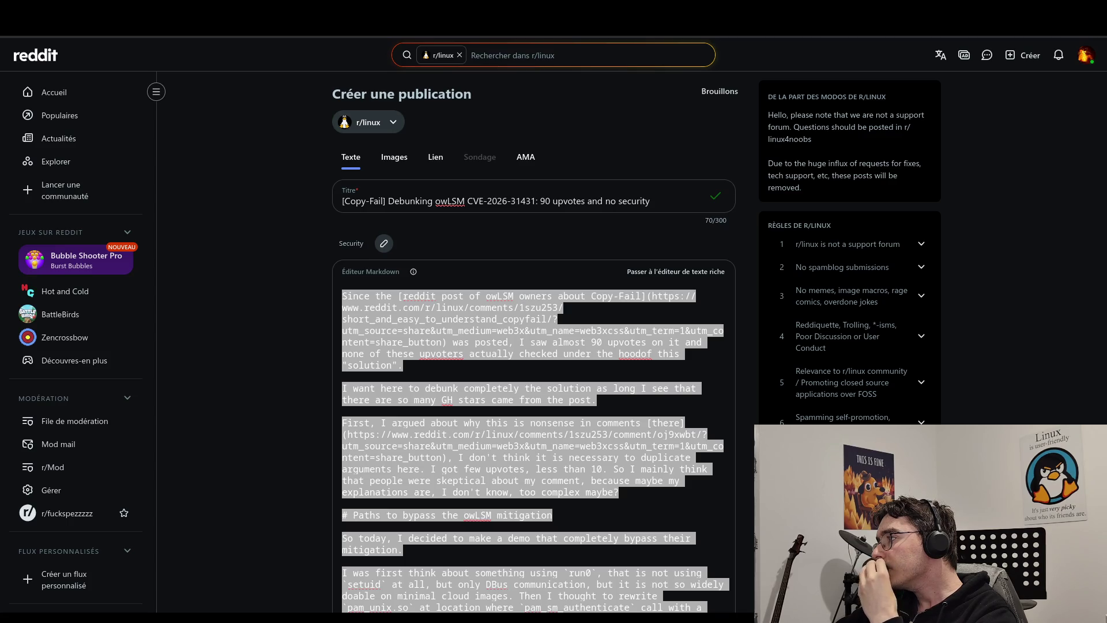
Fix 'hoodof' to 'hood of' and switch the post body to the rich text editor.
{"action": "left_click", "coordinate": [625, 411]}
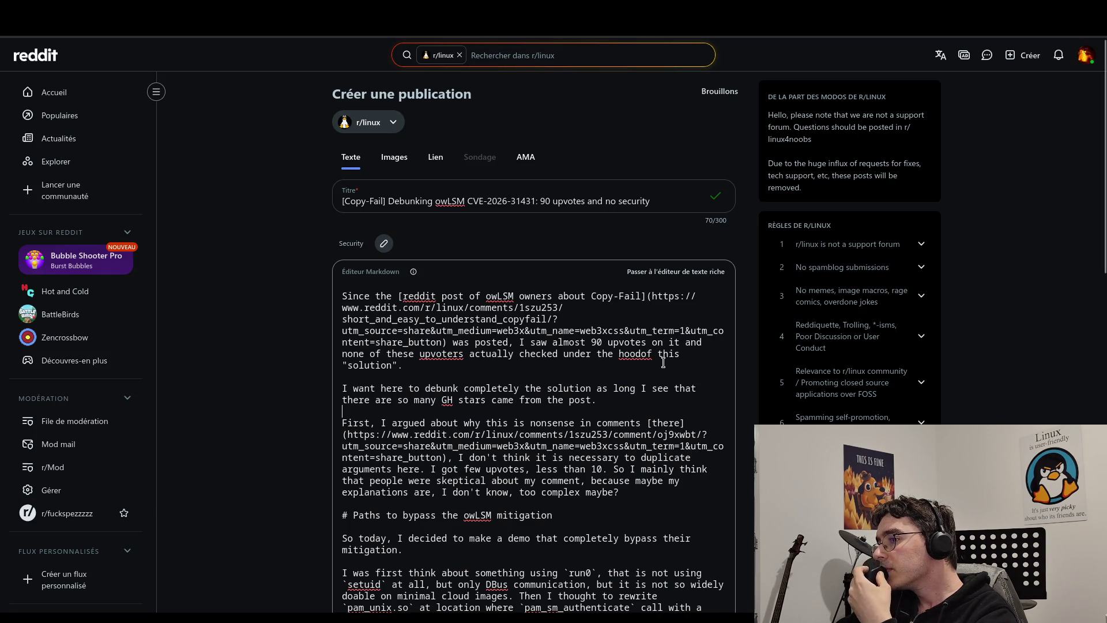
{"action": "left_click", "coordinate": [641, 354]}
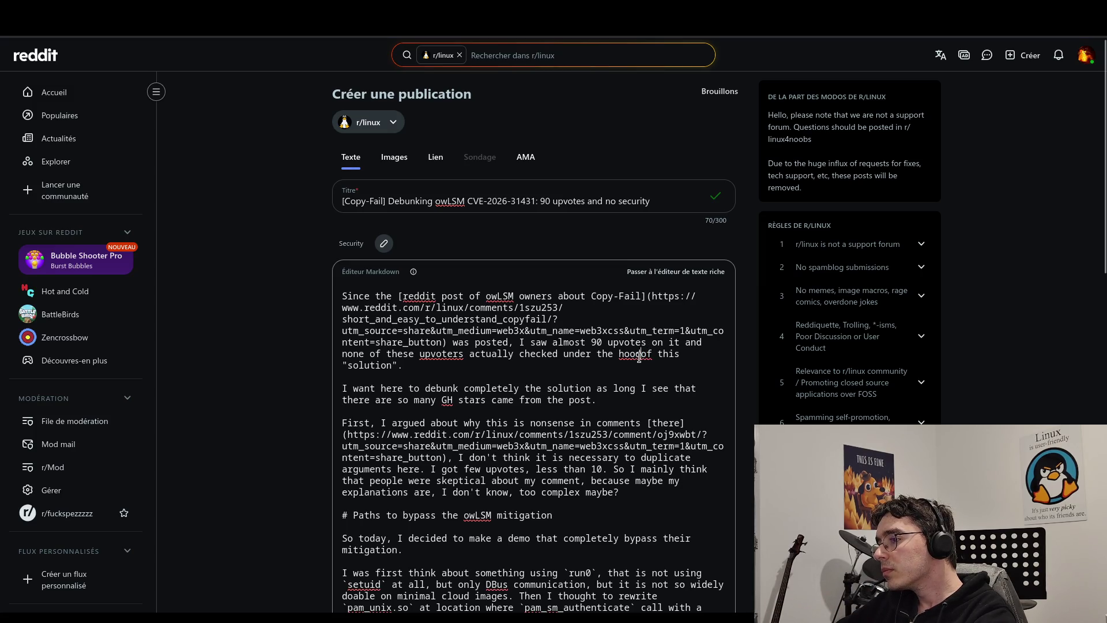
{"action": "left_click", "coordinate": [676, 276]}
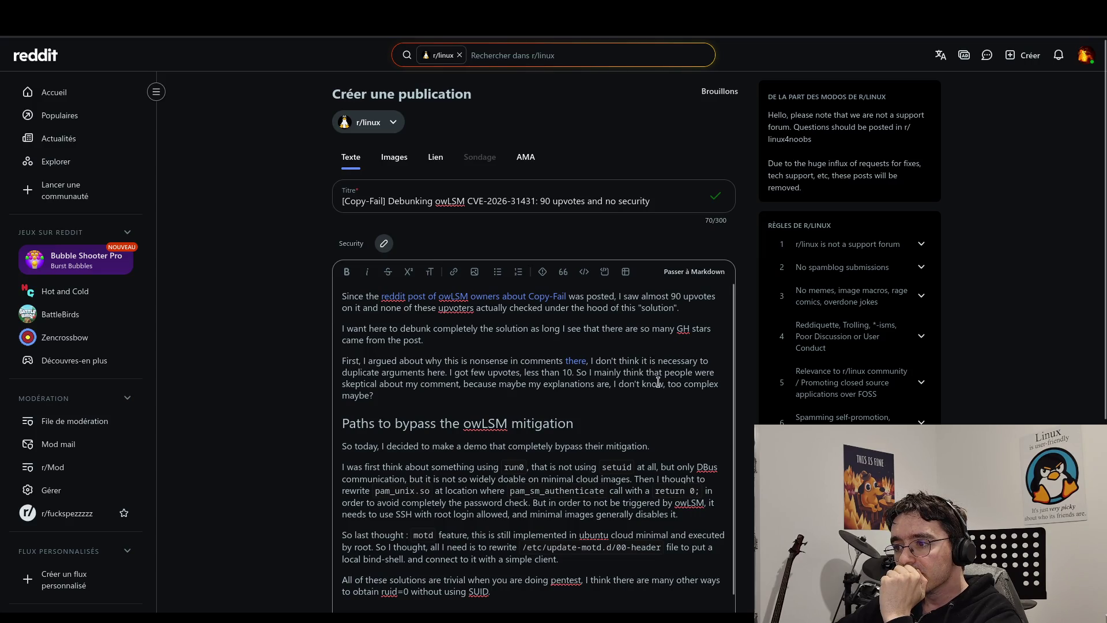
Replace the word 'nonsense' with 'wrong' in the opening paragraphs.
{"action": "double_click", "coordinate": [492, 361]}
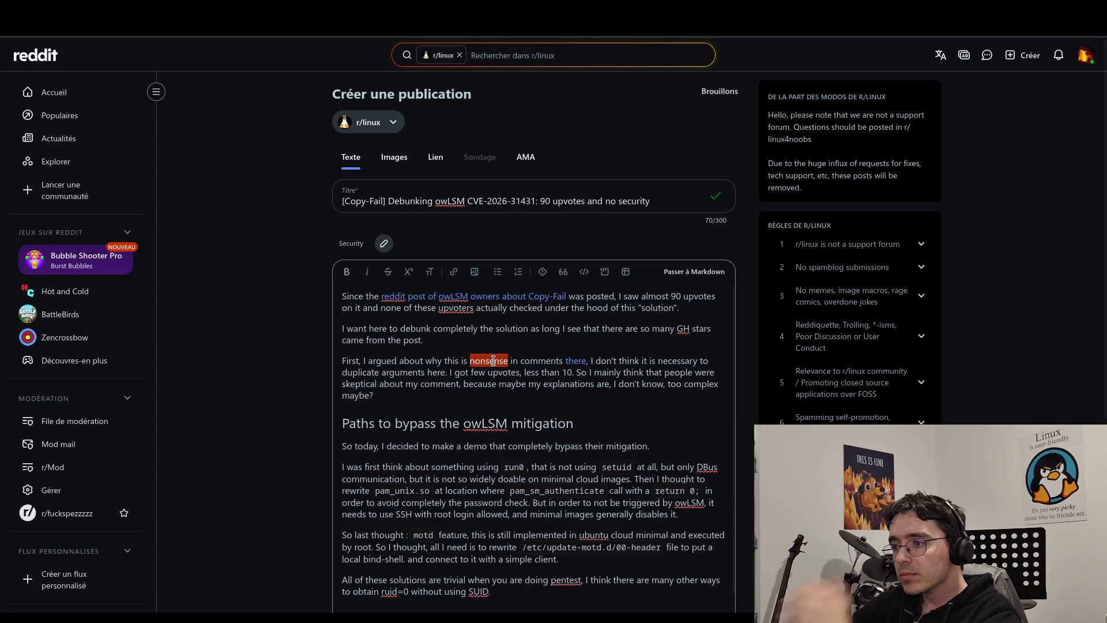
{"action": "type", "text": "wrong"}
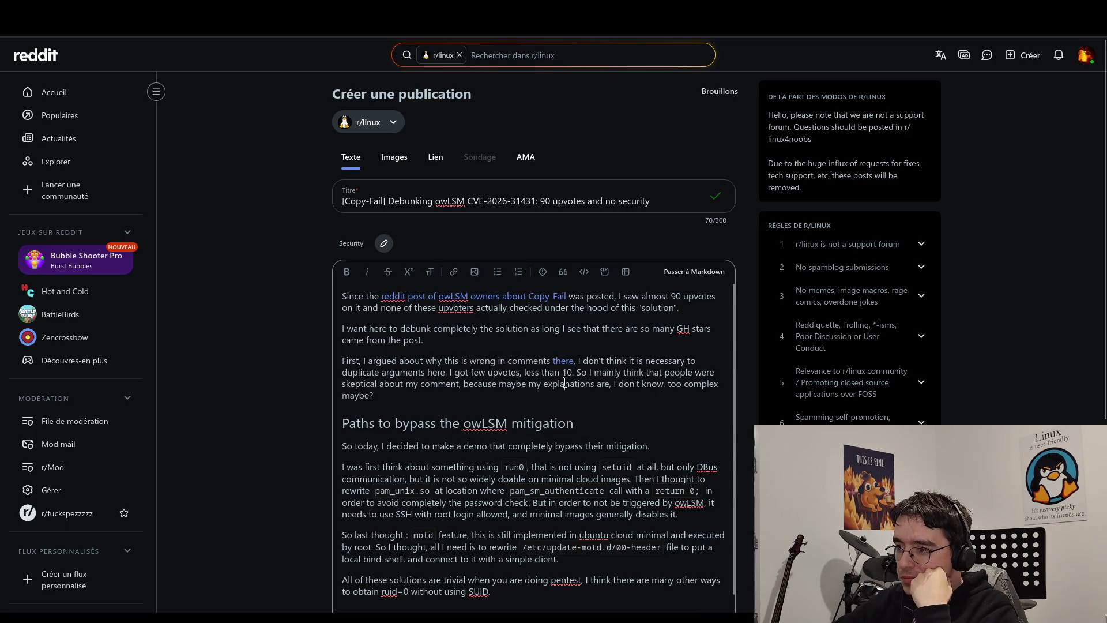
{"action": "left_click", "coordinate": [450, 372]}
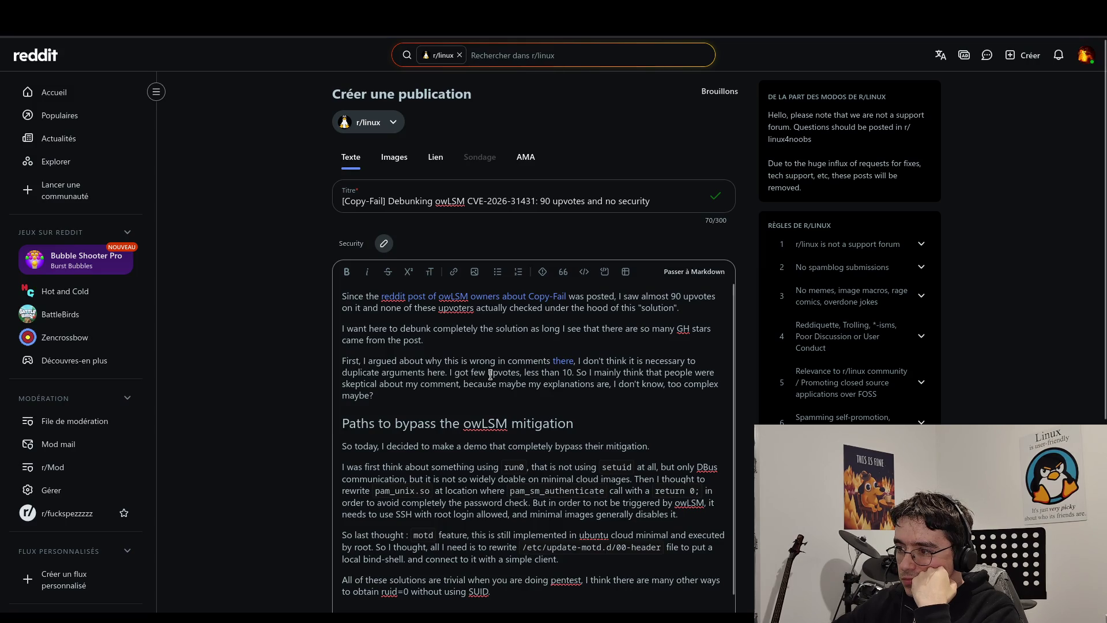
{"action": "left_click", "coordinate": [581, 371]}
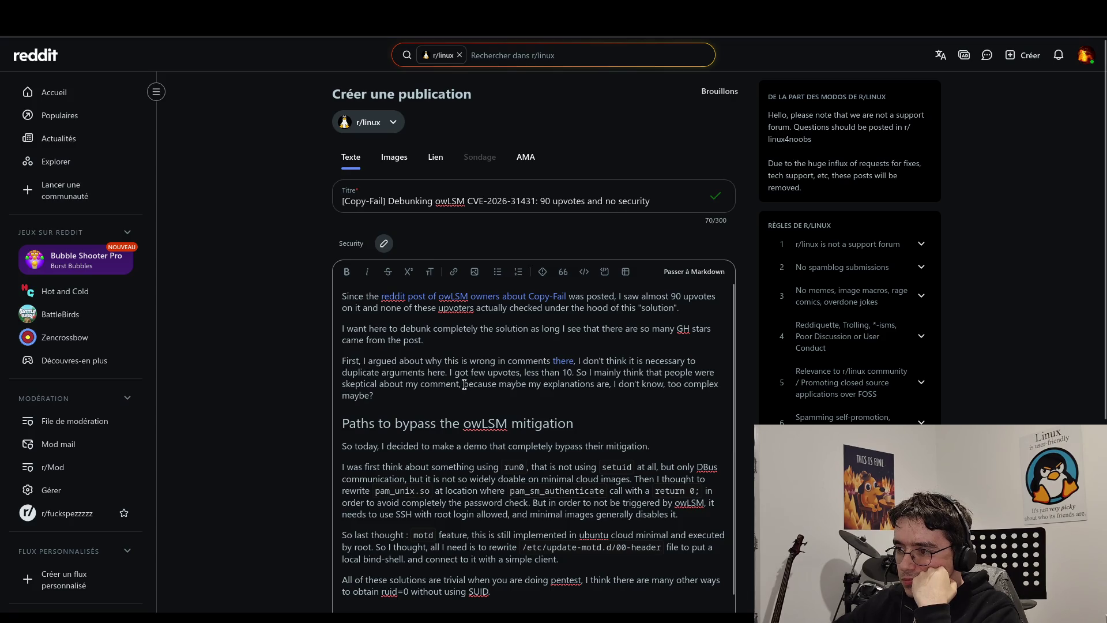
{"action": "left_click_drag", "start_coordinate": [463, 384], "coordinate": [477, 385]}
{"action": "key", "text": "Down"}
{"action": "scroll", "coordinate": [518, 393], "scroll_direction": "down", "scroll_amount": 3}
{"action": "scroll", "coordinate": [519, 395], "scroll_direction": "up", "scroll_amount": 3}
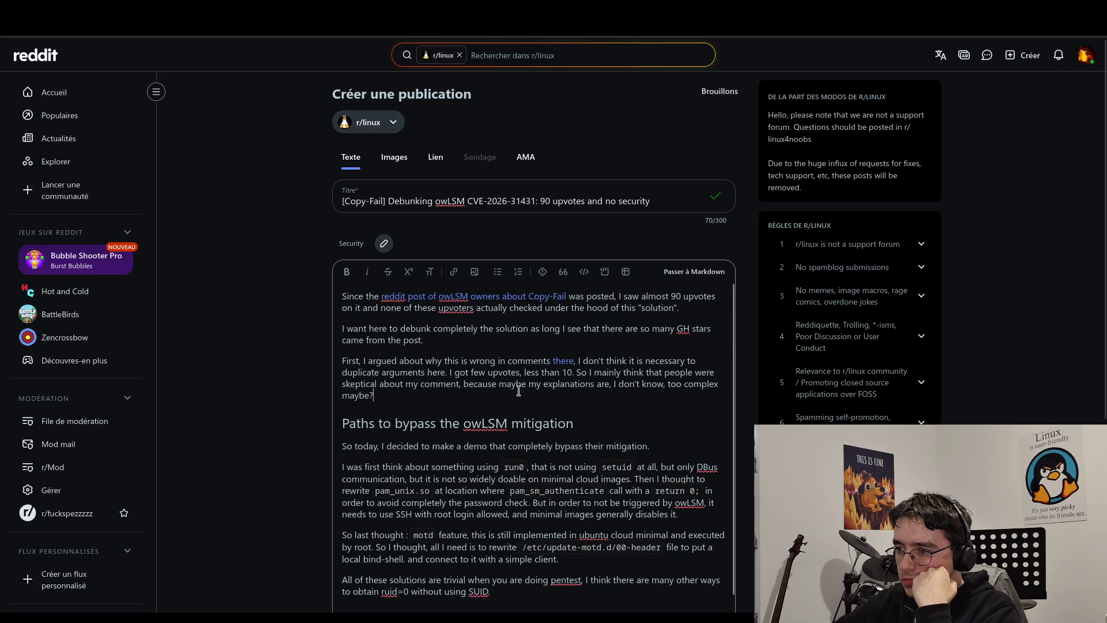
{"action": "scroll", "coordinate": [521, 404], "scroll_direction": "down", "scroll_amount": 3}
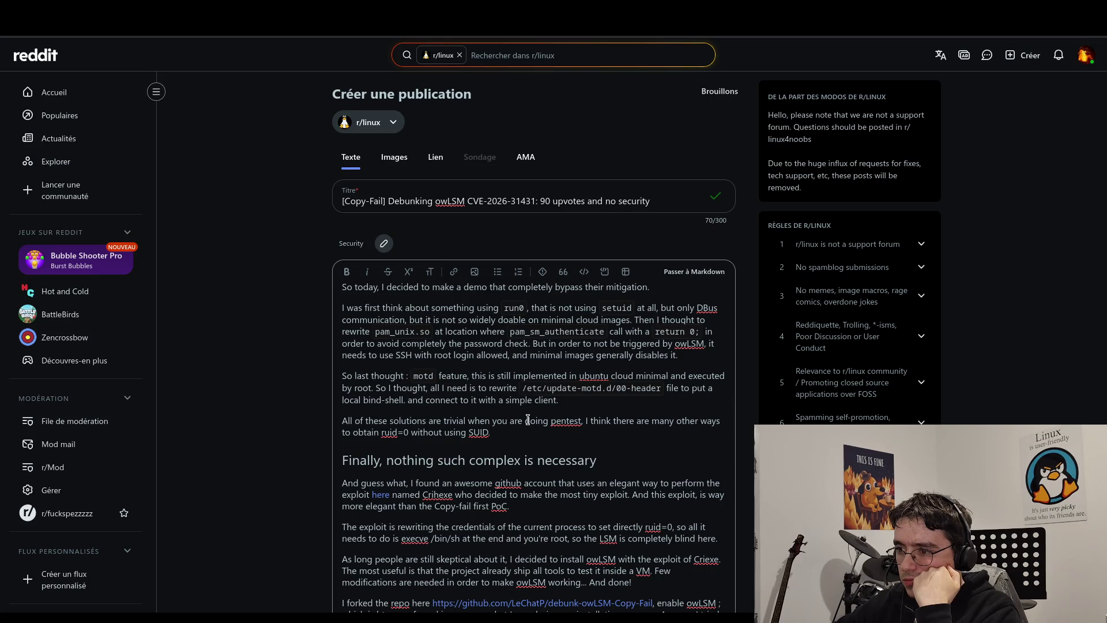
{"action": "scroll", "coordinate": [529, 422], "scroll_direction": "down", "scroll_amount": 4}
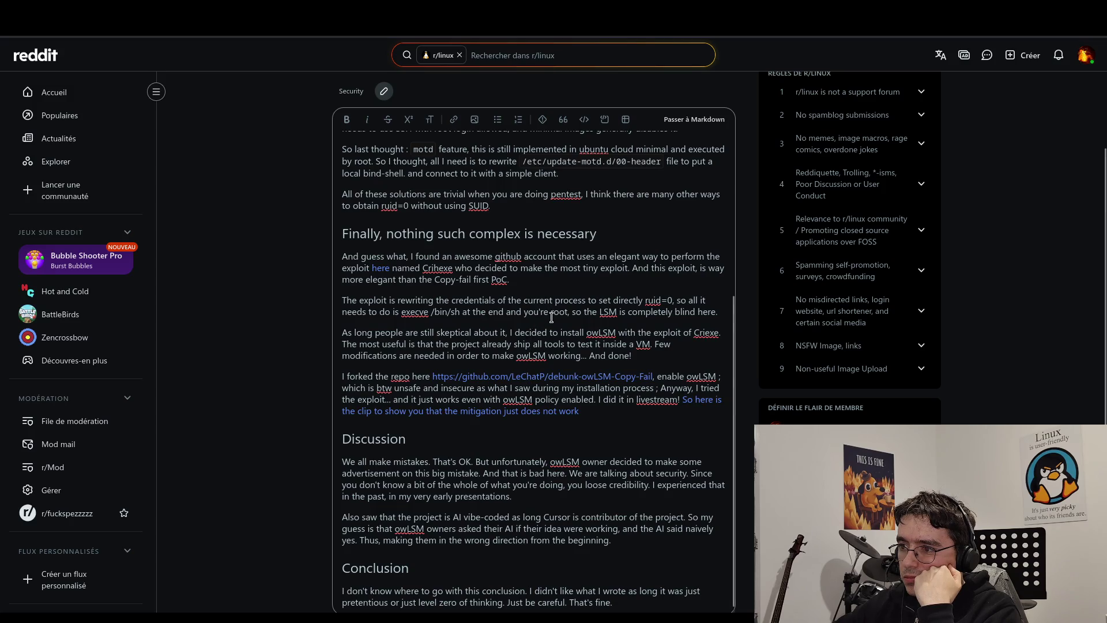
{"action": "triple_click", "coordinate": [642, 352]}
{"action": "left_click", "coordinate": [610, 345]}
{"action": "scroll", "coordinate": [634, 352], "scroll_direction": "down", "scroll_amount": 2}
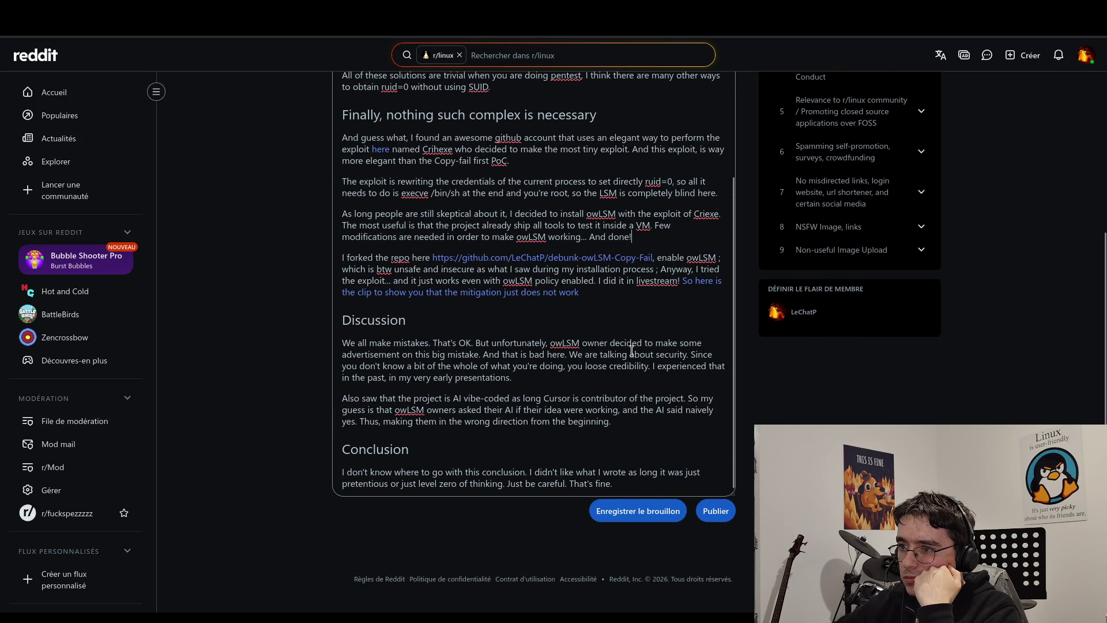
{"action": "left_click", "coordinate": [594, 363]}
{"action": "left_click", "coordinate": [626, 419]}
{"action": "left_click", "coordinate": [601, 374]}
{"action": "left_click", "coordinate": [614, 426]}
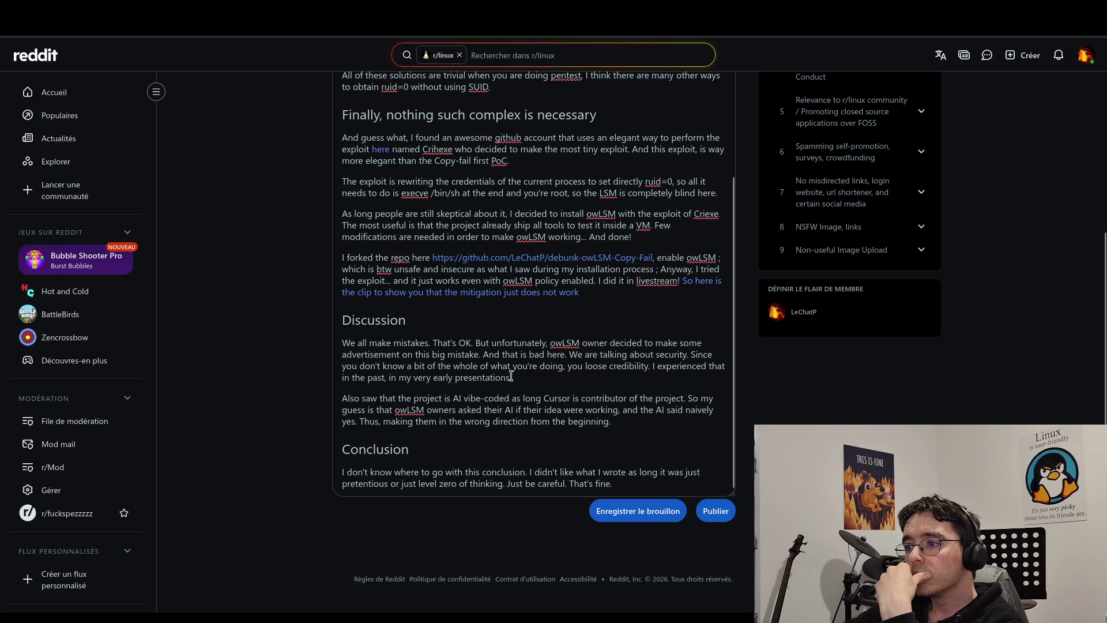
{"action": "left_click", "coordinate": [620, 416]}
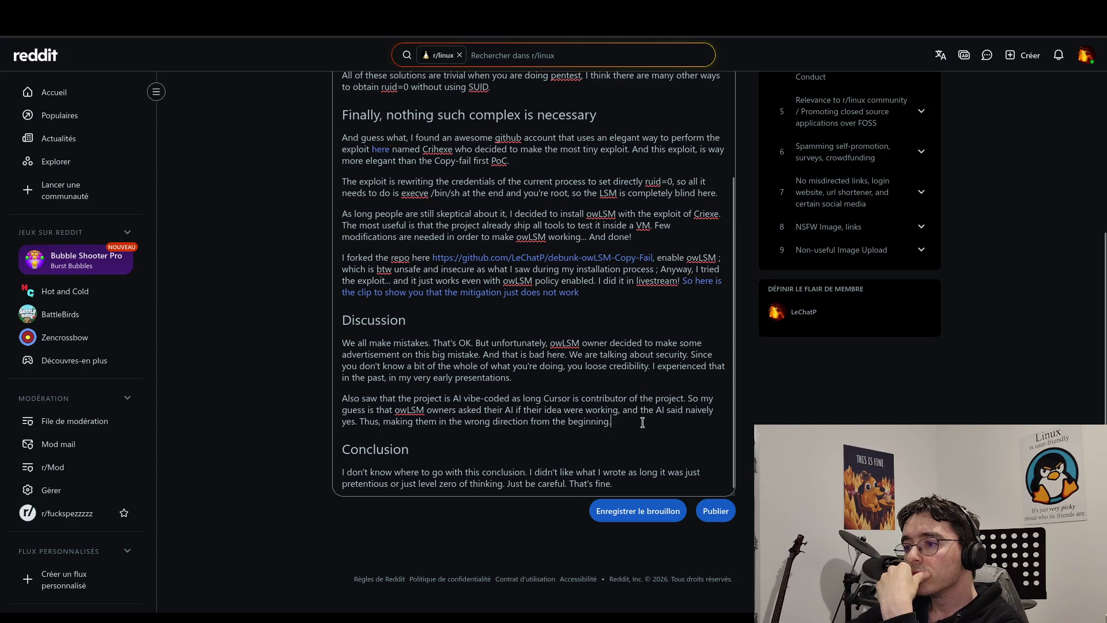
{"action": "left_click", "coordinate": [625, 485]}
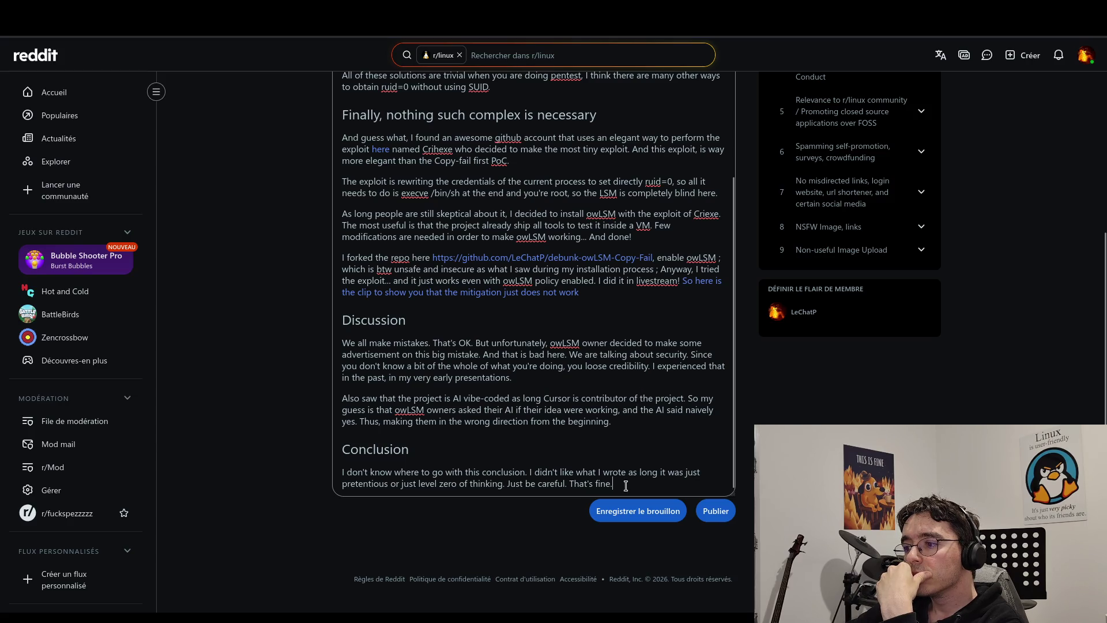
{"action": "left_click", "coordinate": [635, 423]}
{"action": "key", "text": "Return"}
{"action": "type", "text": "I do "}
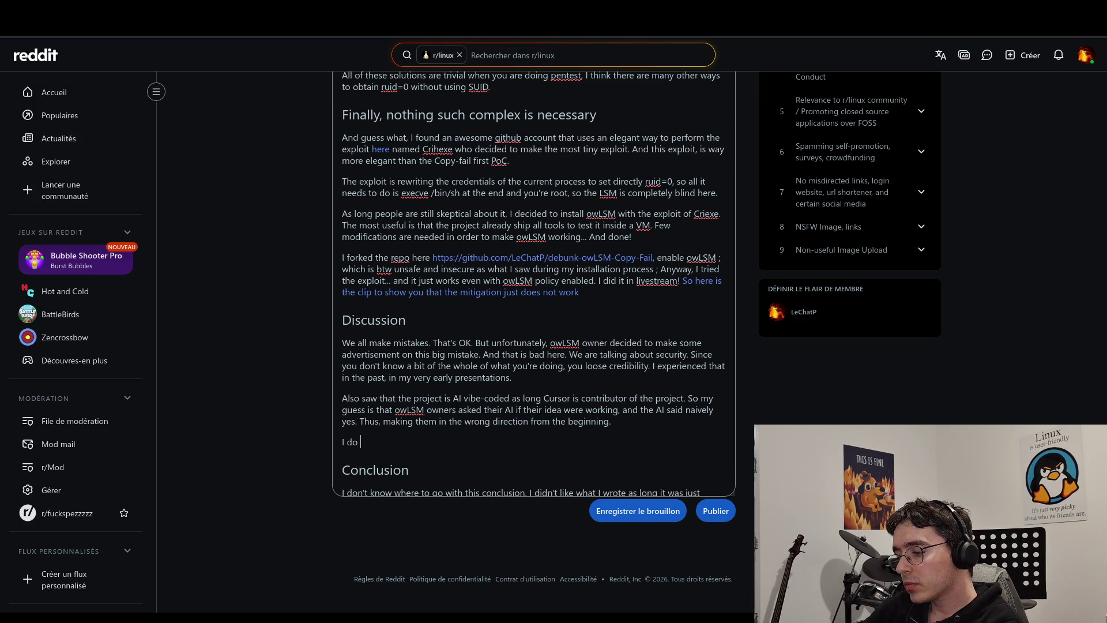
{"action": "key", "text": "BackSpace"}
{"action": "key", "text": "BackSpace"}
{"action": "type", "text": "id use "}
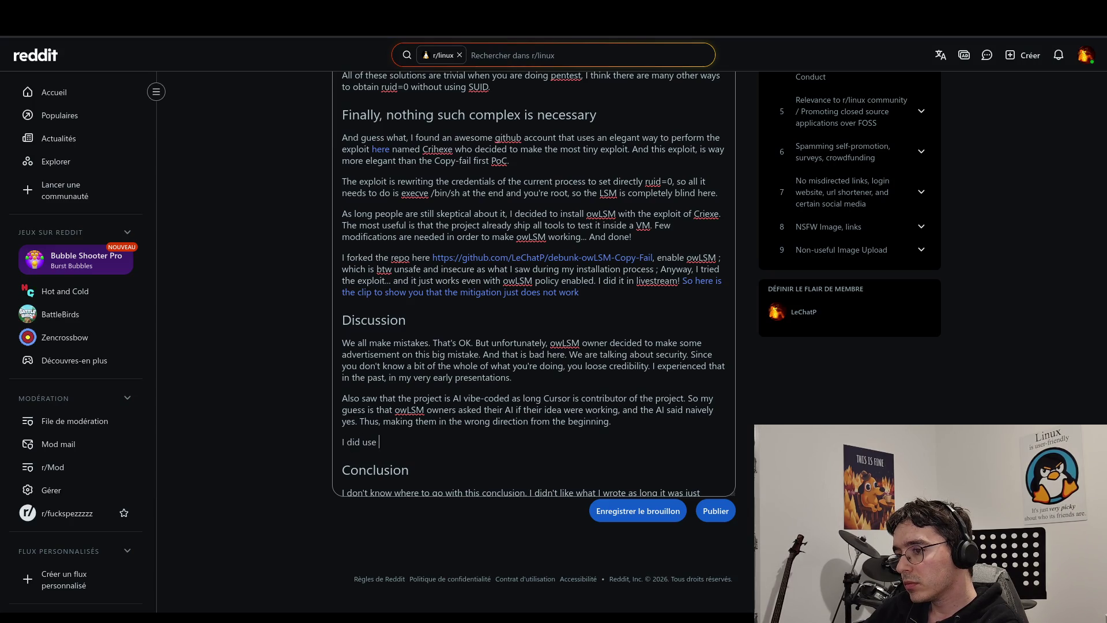
{"action": "type", "text": "A"}
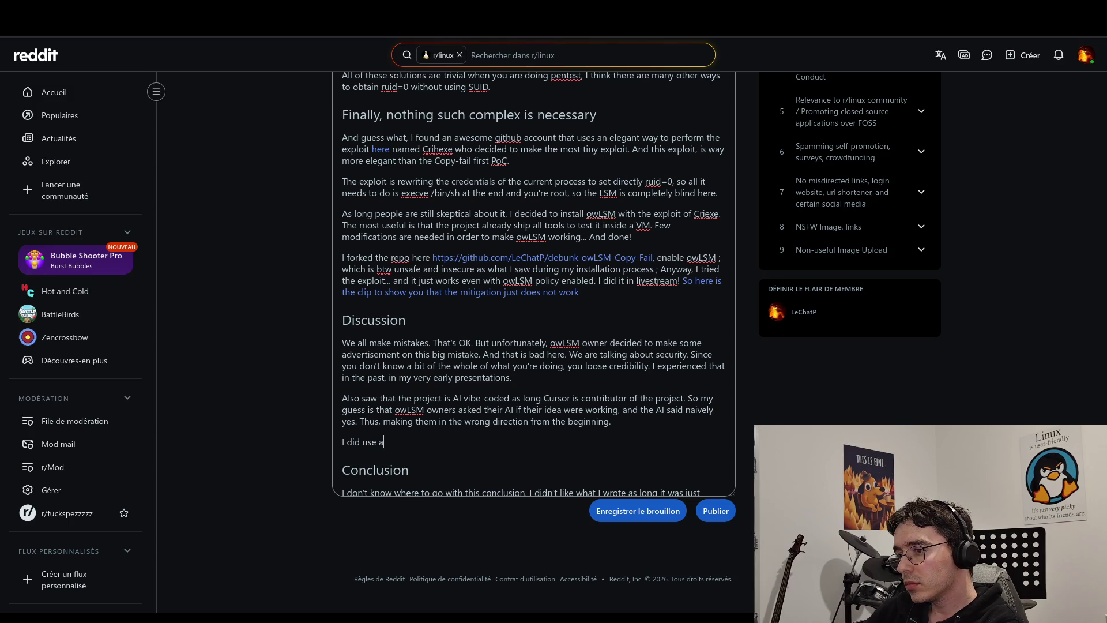
{"action": "type", "text": "I for"}
{"action": "key", "text": "BackSpace"}
{"action": "key", "text": "BackSpace"}
{"action": "key", "text": "BackSpace"}
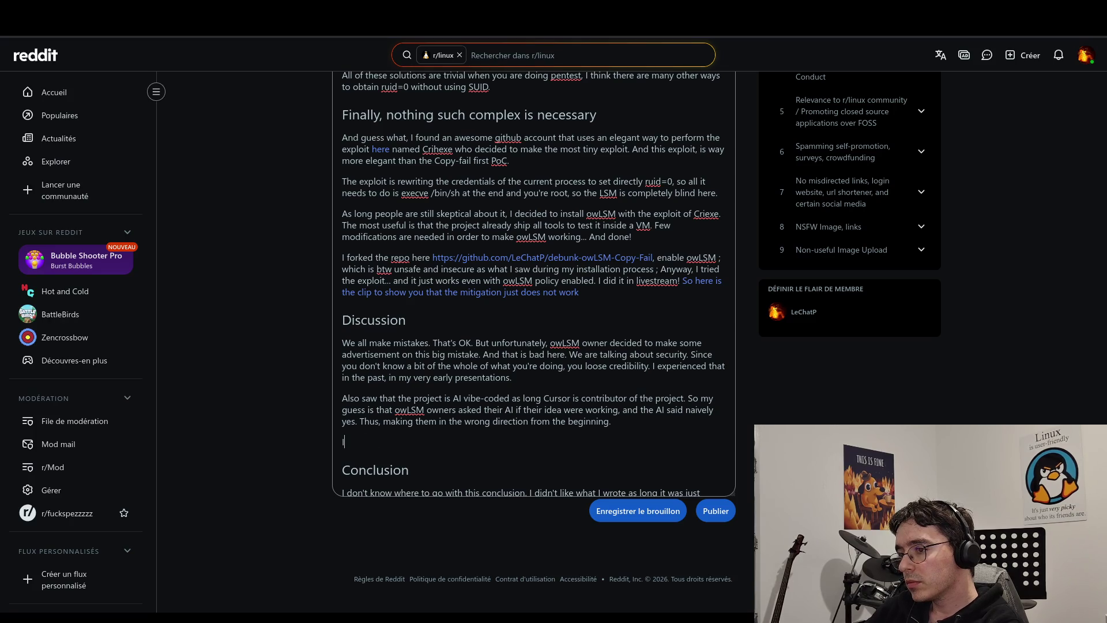
{"action": "type", "text": "Whe"}
{"action": "key", "text": "BackSpace"}
{"action": "key", "text": "BackSpace"}
{"action": "key", "text": "BackSpace"}
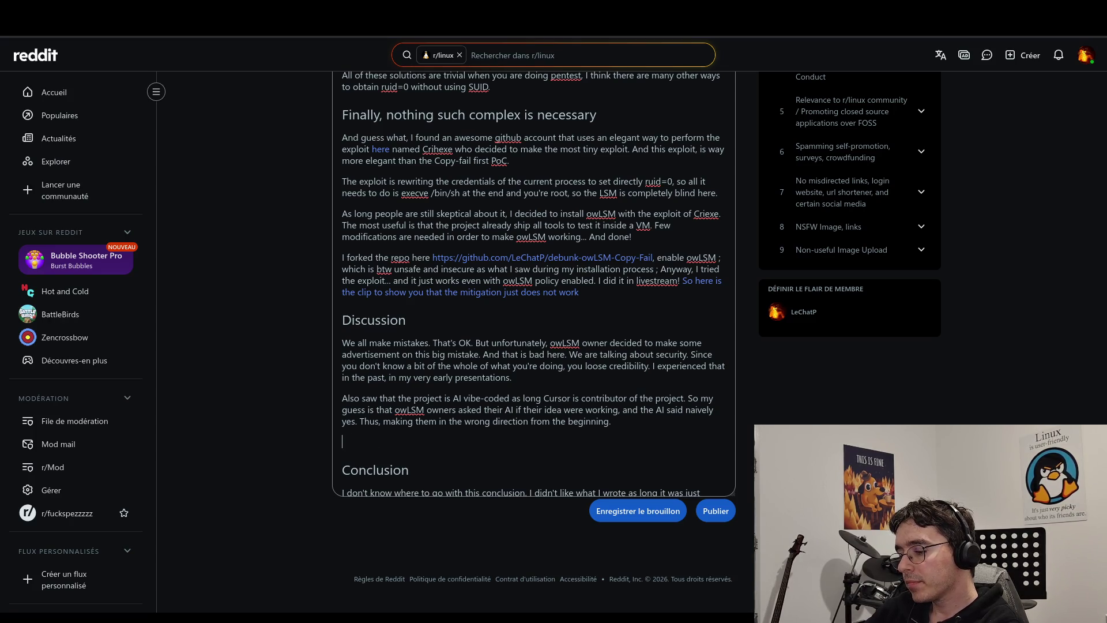
{"action": "type", "text": "After this, "}
{"action": "type", "text": "I "}
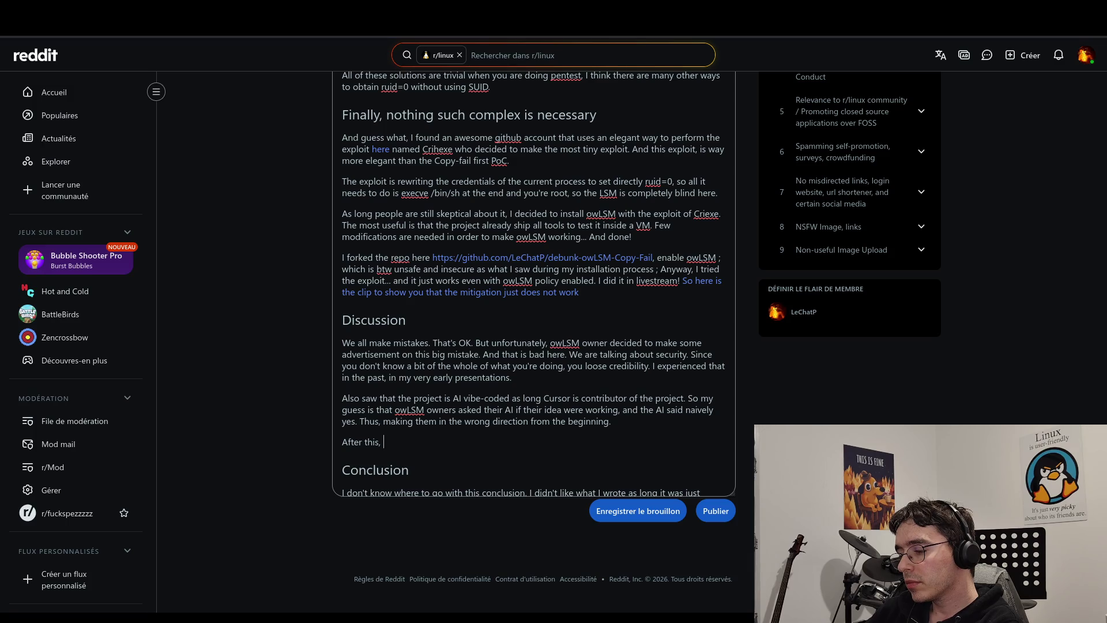
{"action": "type", "text": "thought"}
{"action": "type", "text": " that"}
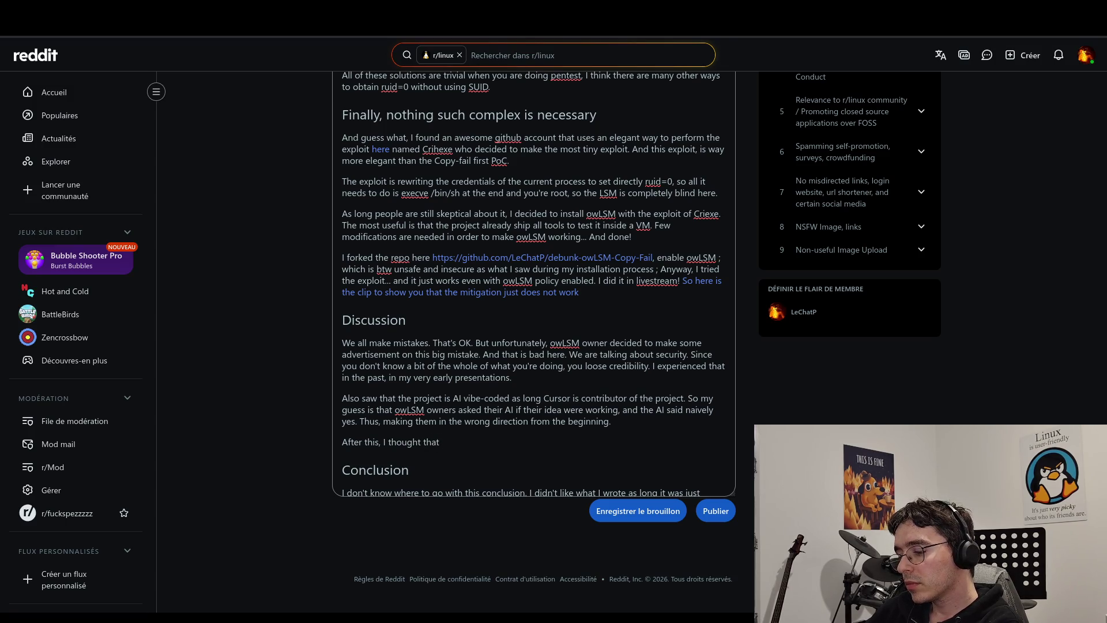
{"action": "key", "text": "BackSpace"}
{"action": "key", "text": "BackSpace"}
{"action": "key", "text": "BackSpace"}
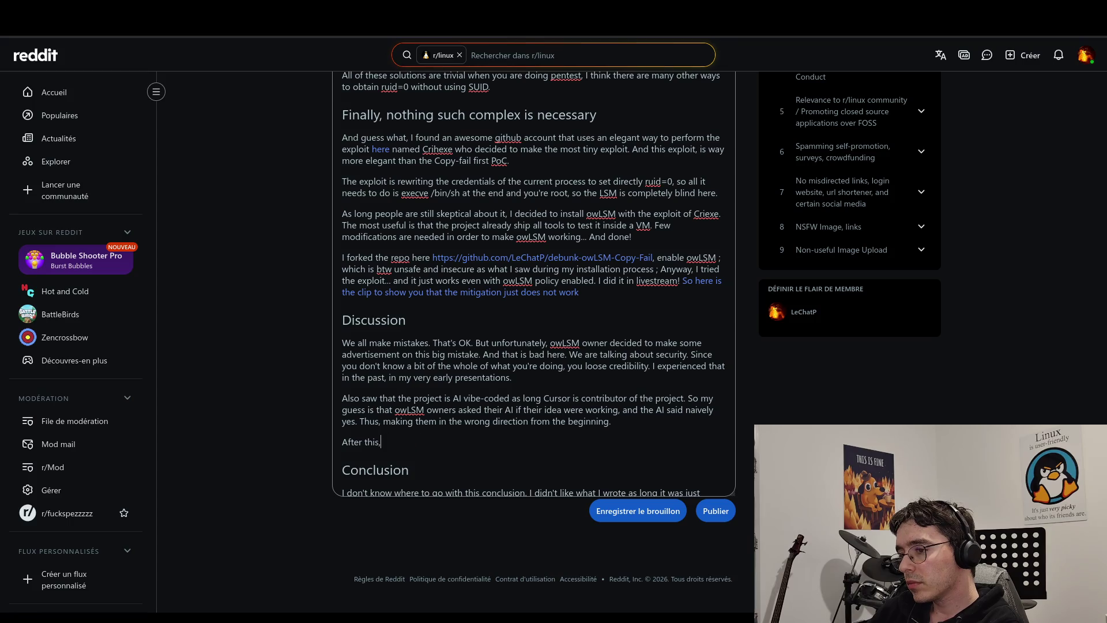
{"action": "key", "text": "BackSpace"}
{"action": "key", "text": "BackSpace"}
{"action": "key", "text": "BackSpace"}
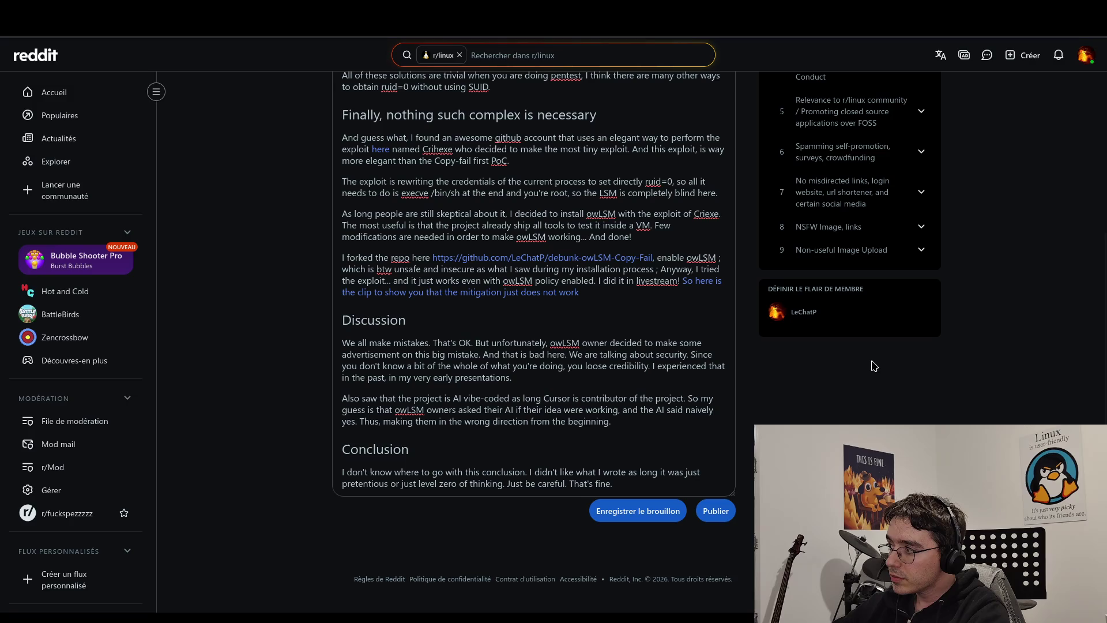
Delete 'We are talking about security.' from the first Discussion paragraph.
{"action": "left_click", "coordinate": [587, 441]}
{"action": "key", "text": "Home"}
{"action": "left_click", "coordinate": [626, 422]}
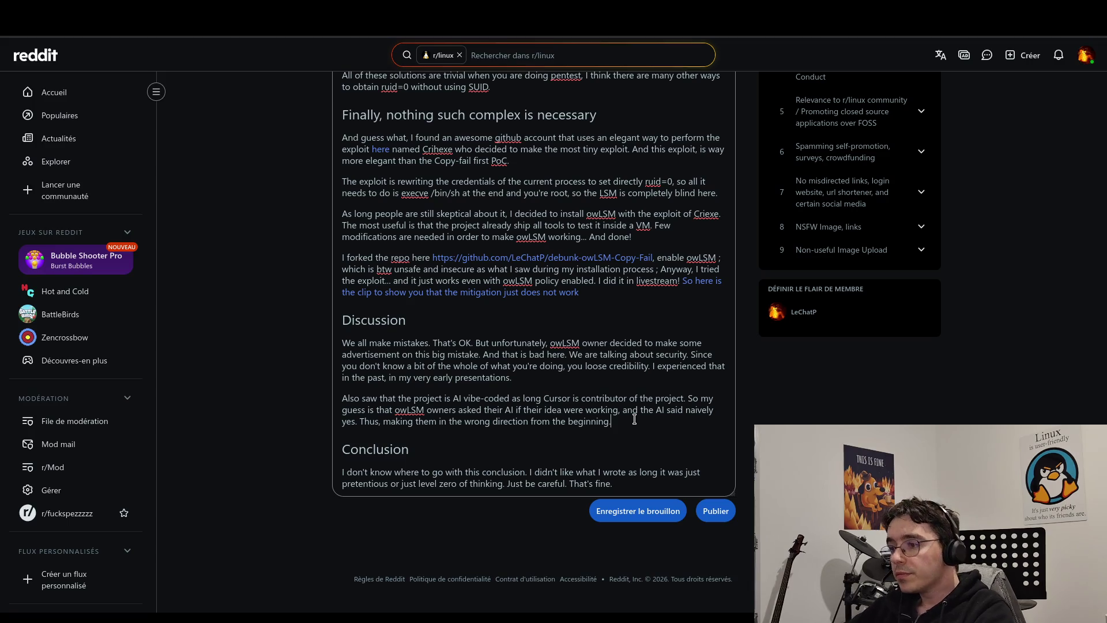
{"action": "left_click_drag", "start_coordinate": [571, 355], "coordinate": [691, 354]}
{"action": "key", "text": "BackSpace"}
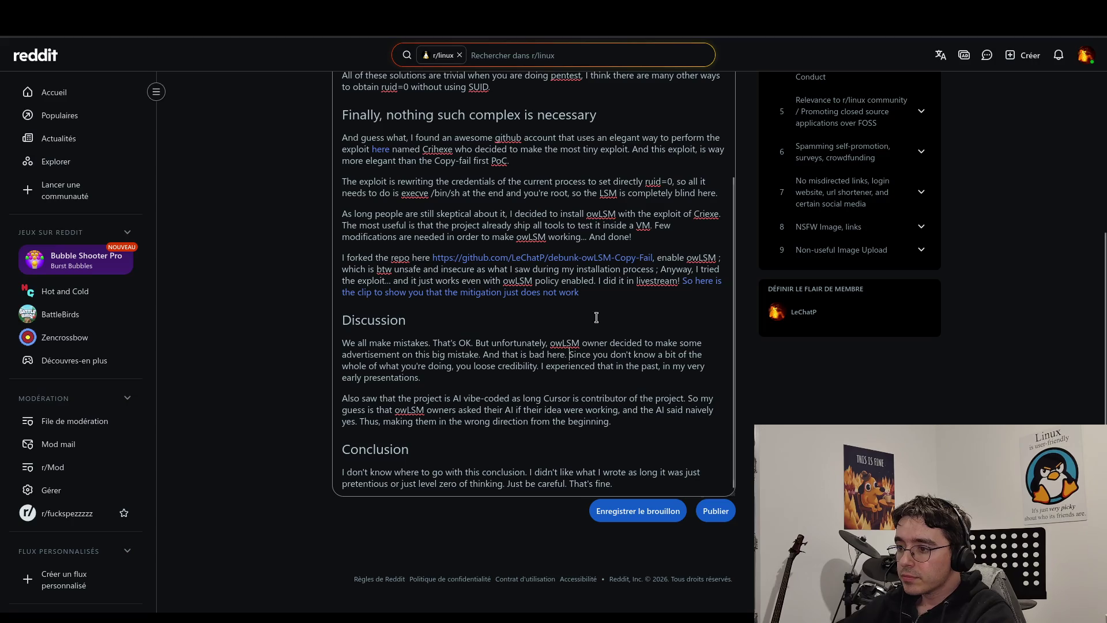
{"action": "left_click_drag", "start_coordinate": [455, 366], "coordinate": [568, 357]}
Reword the clause to read 'bad here, because it loose credibility of your project.'.
{"action": "key", "text": "BackSpace"}
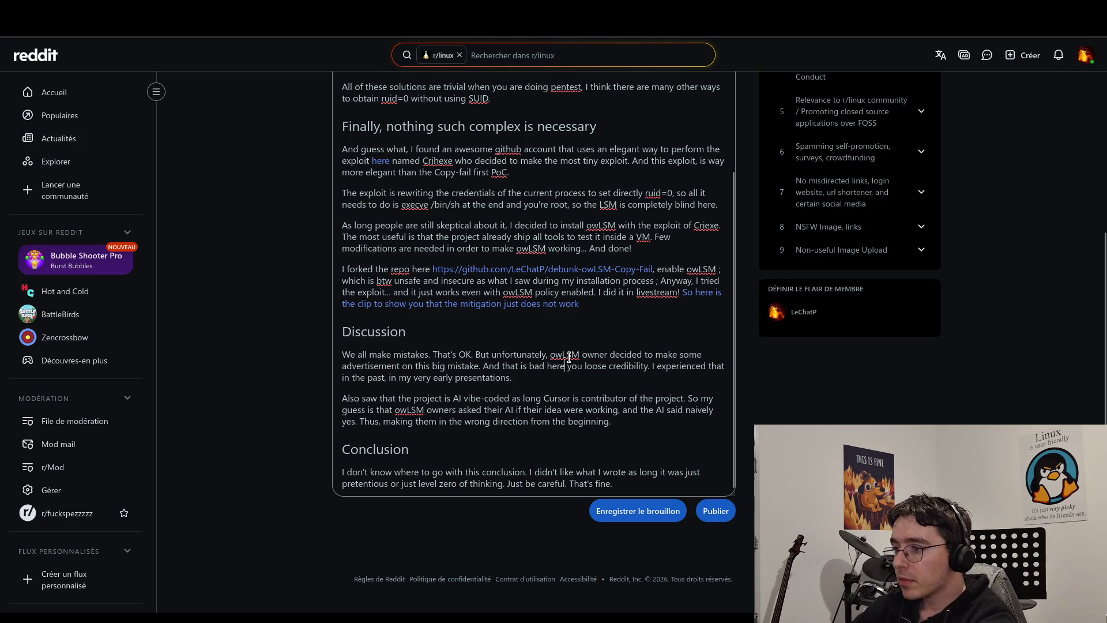
{"action": "type", "text": "because it"}
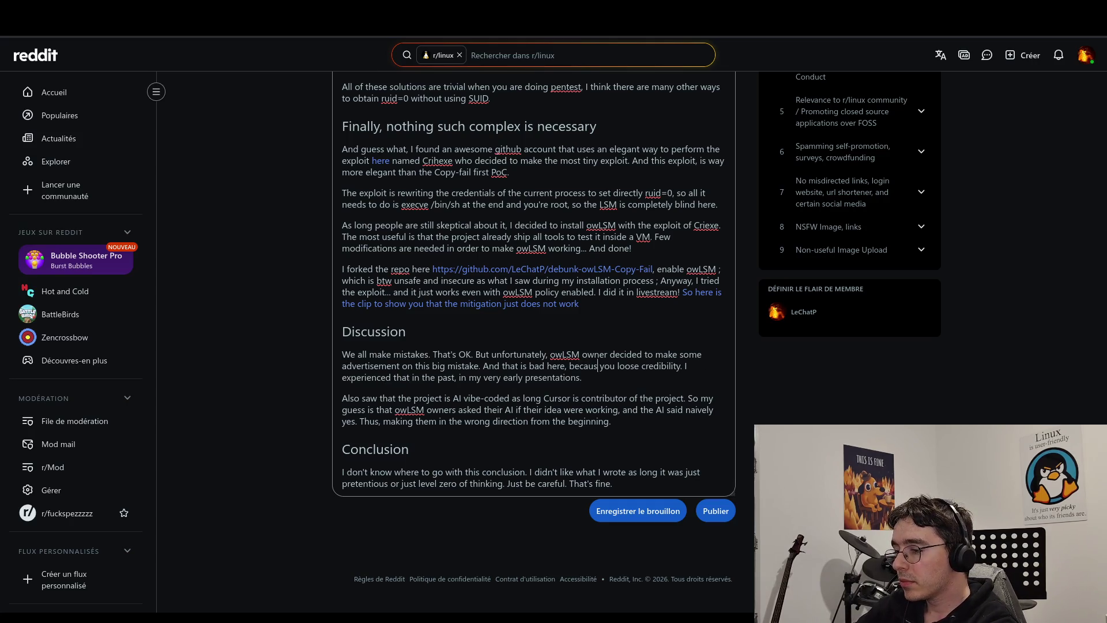
{"action": "key", "text": "Delete"}
{"action": "key", "text": "Delete"}
{"action": "key", "text": "Delete"}
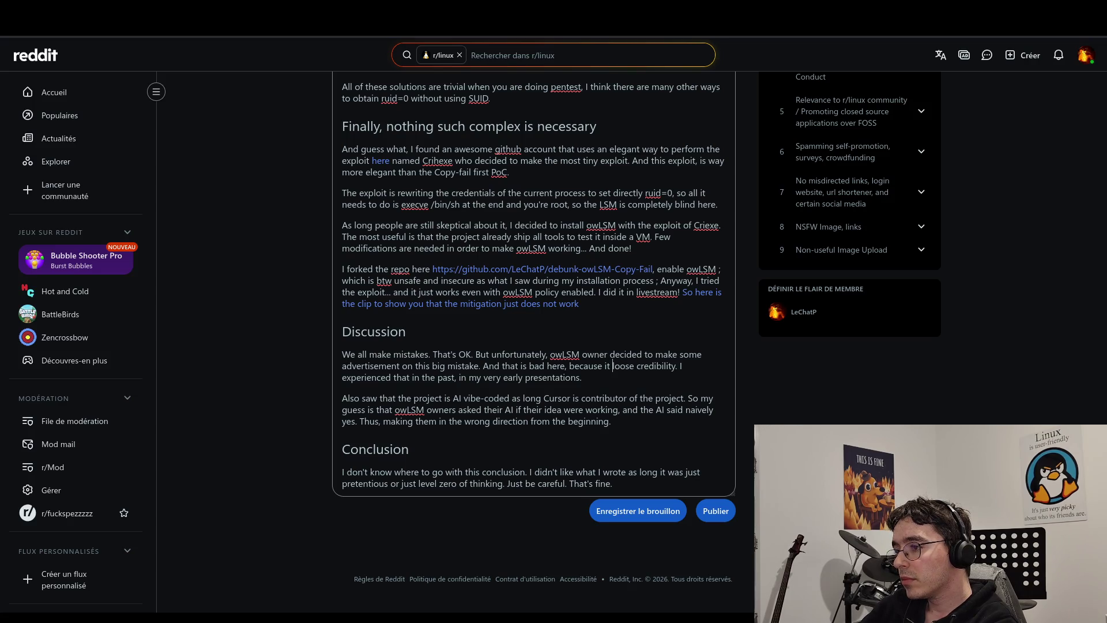
{"action": "type", "text": "of your "}
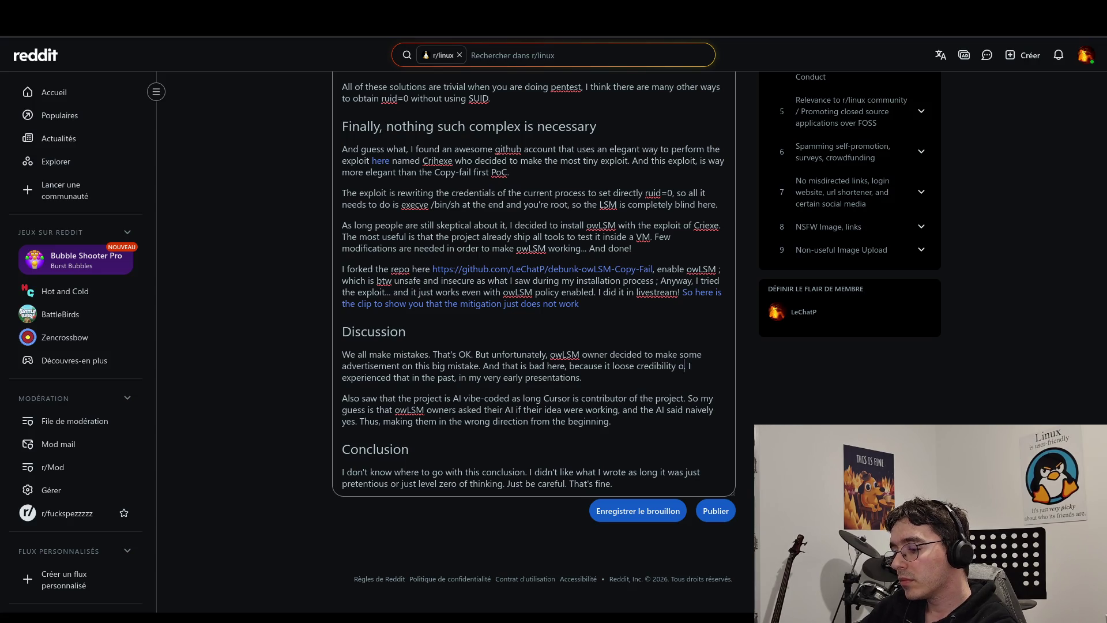
{"action": "type", "text": "project."}
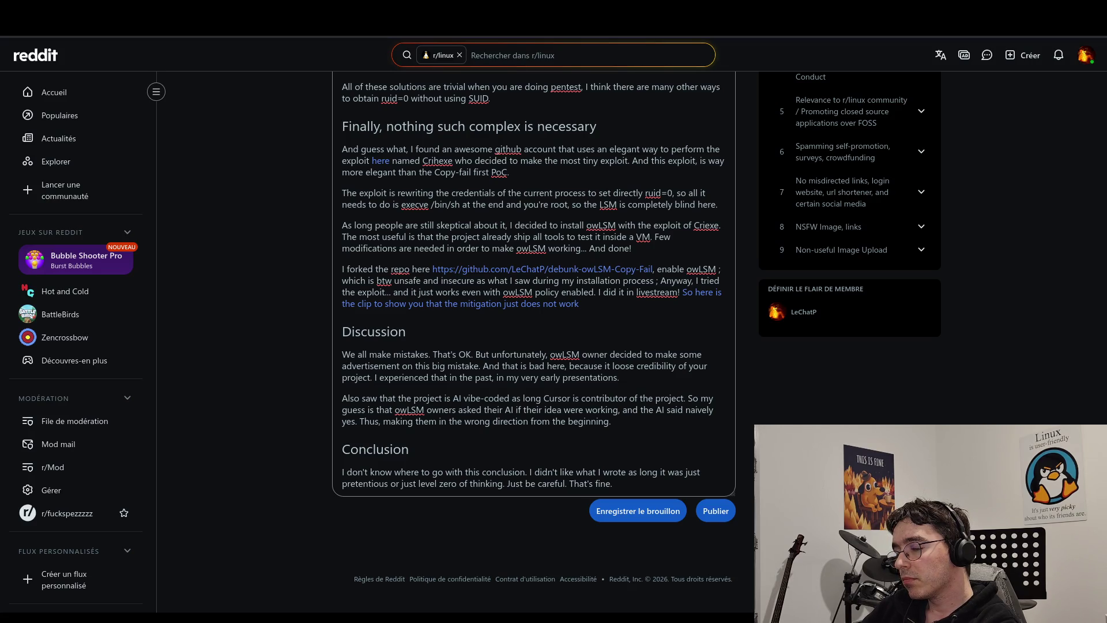
{"action": "left_click", "coordinate": [619, 377]}
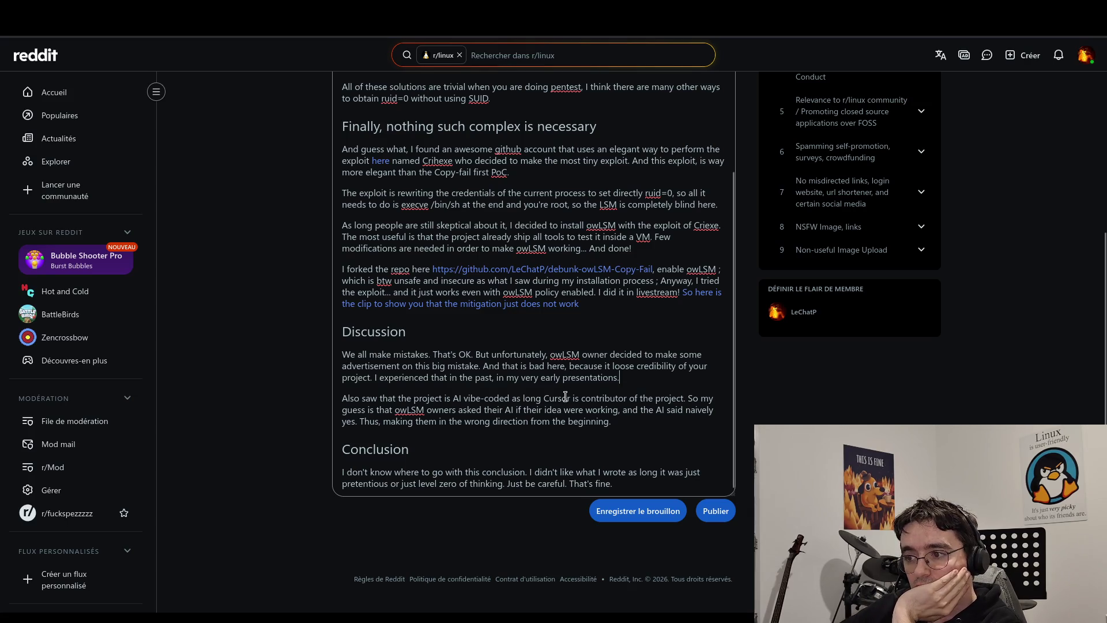
Delete the early-presentations sentence so the Discussion paragraph ends at 'credibility of your project.'.
{"action": "mouse_move", "coordinate": [653, 373]}
{"action": "left_mouse_down"}
{"action": "mouse_move", "coordinate": [505, 366]}
{"action": "mouse_move", "coordinate": [375, 378]}
{"action": "left_mouse_up"}
{"action": "key", "text": "BackSpace"}
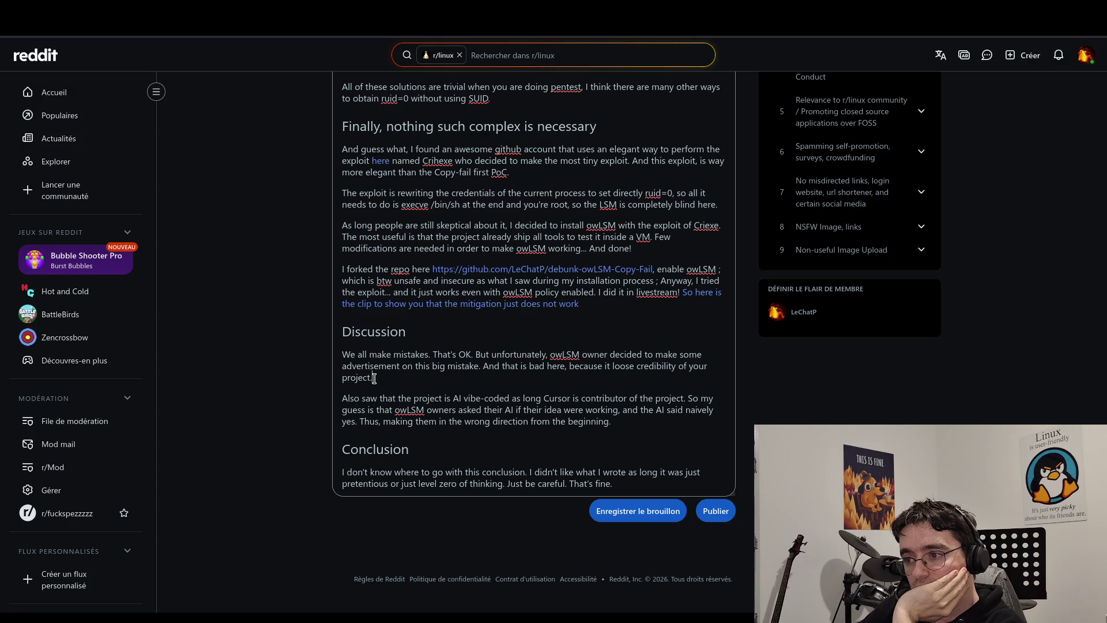
{"action": "type", "text": " So "}
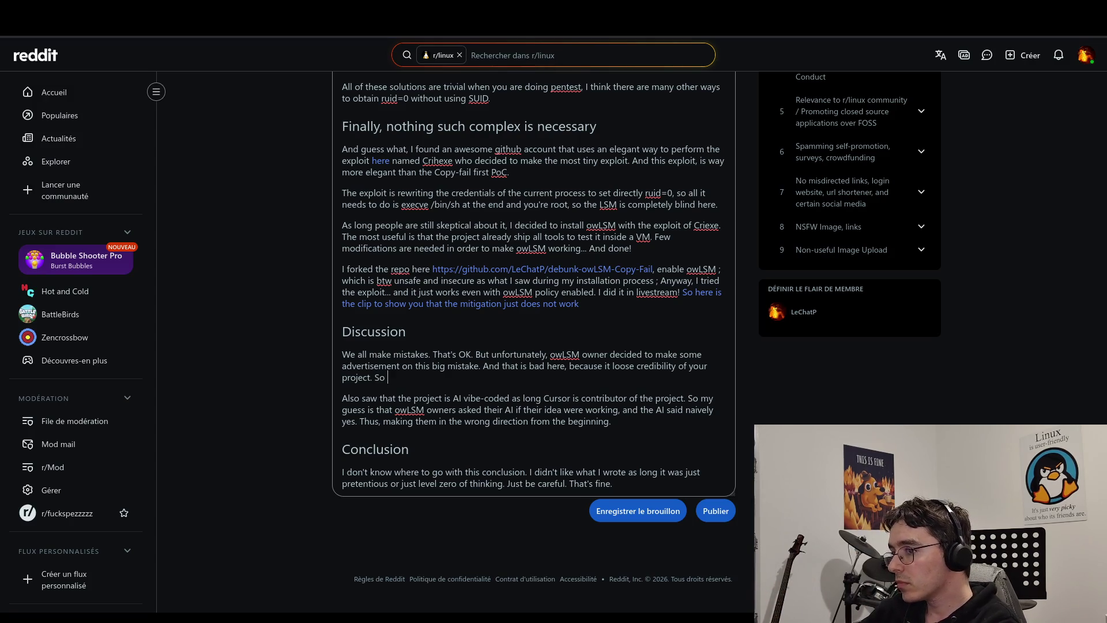
{"action": "type", "text": "please"}
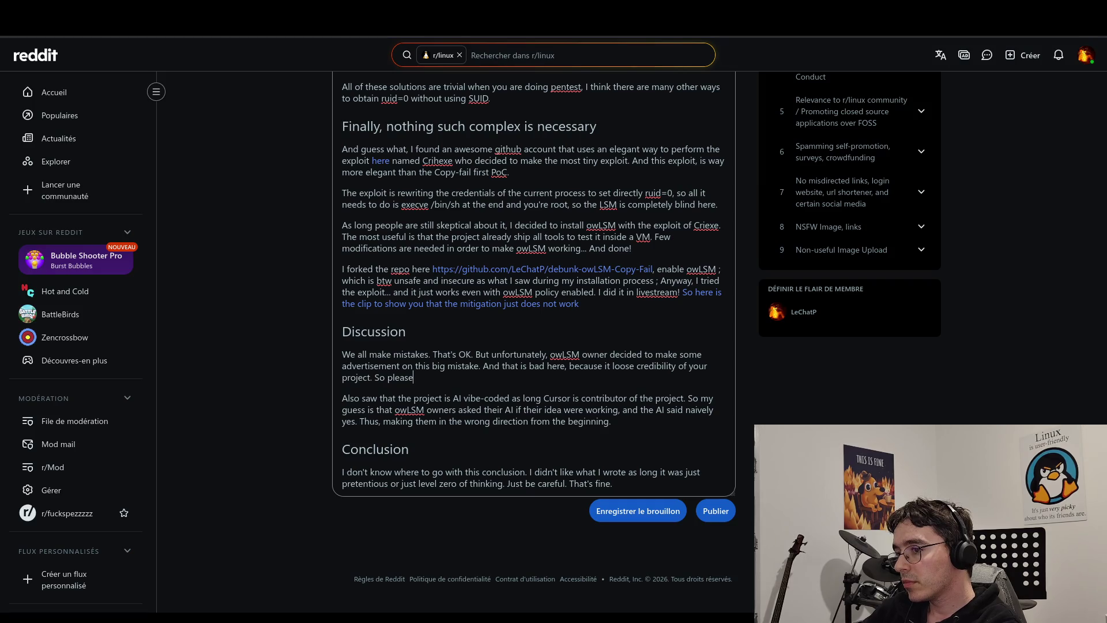
{"action": "key", "text": "BackSpace"}
{"action": "key", "text": "BackSpace"}
{"action": "key", "text": "BackSpace"}
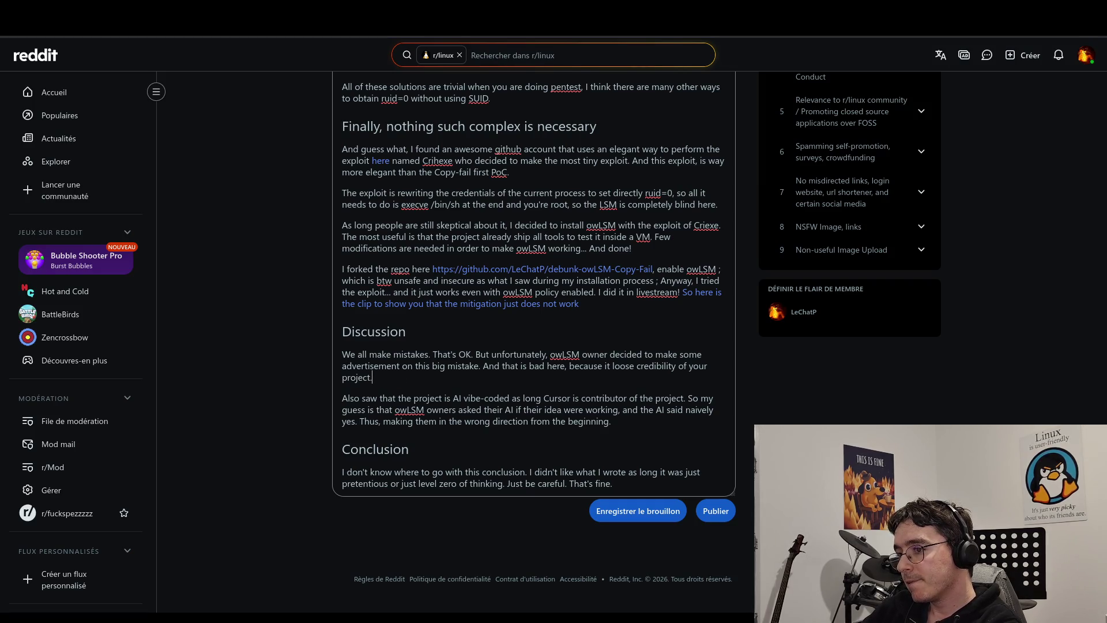
{"action": "key", "text": "Return"}
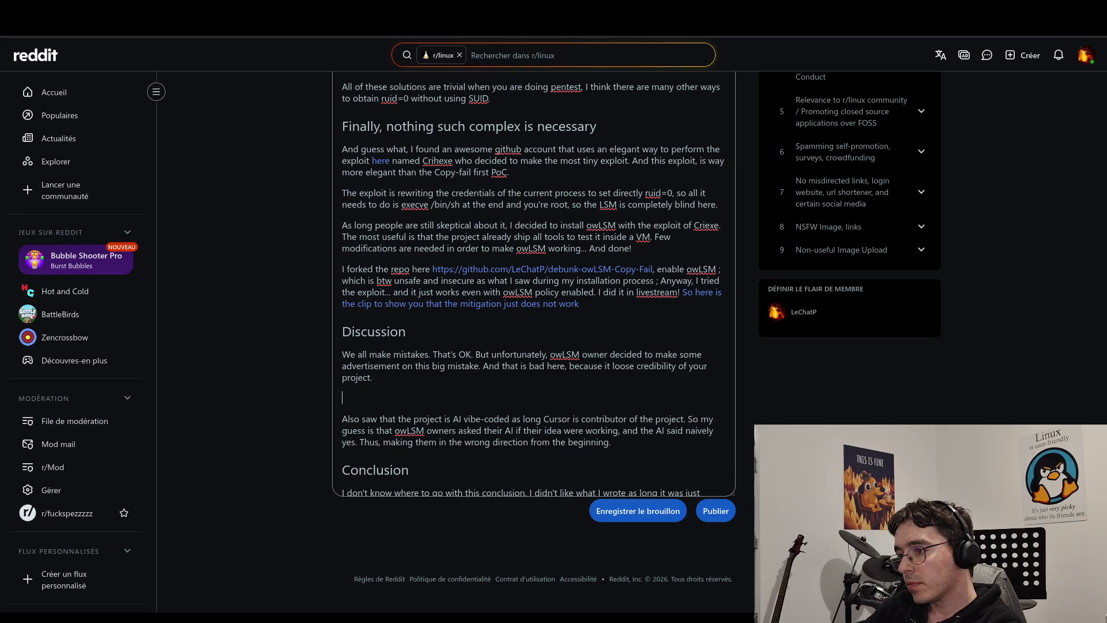
{"action": "key", "text": "BackSpace"}
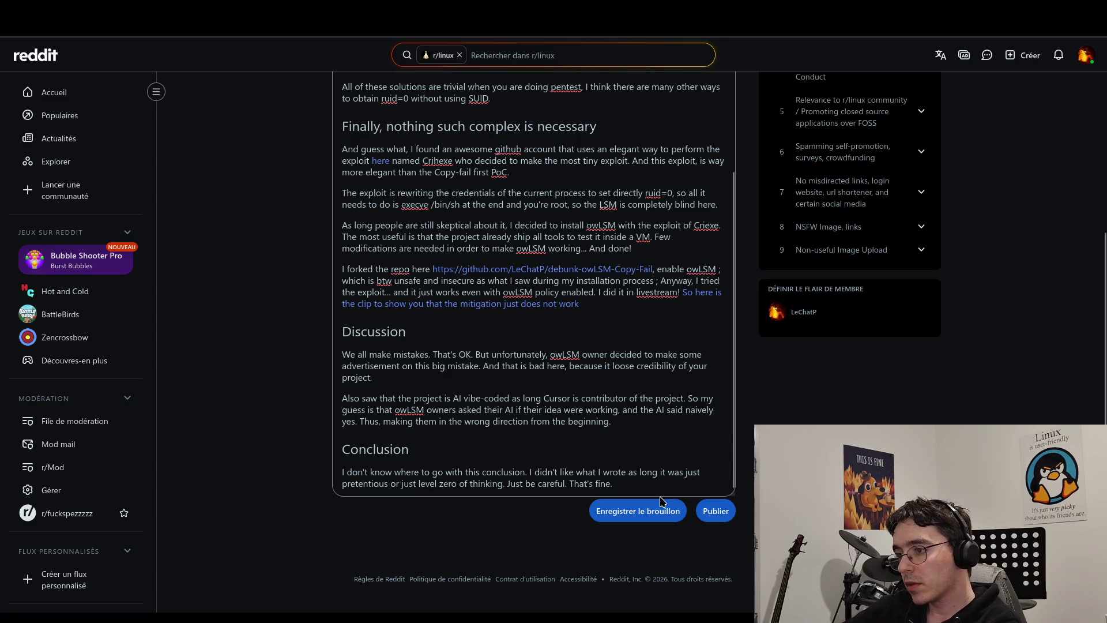
{"action": "mouse_move", "coordinate": [645, 484]}
{"action": "left_mouse_down"}
{"action": "mouse_move", "coordinate": [276, 437]}
{"action": "mouse_move", "coordinate": [310, 481]}
{"action": "left_mouse_up"}
Remove the old Conclusion text and begin 'I wanted to do this post because it was'.
{"action": "key", "text": "BackSpace"}
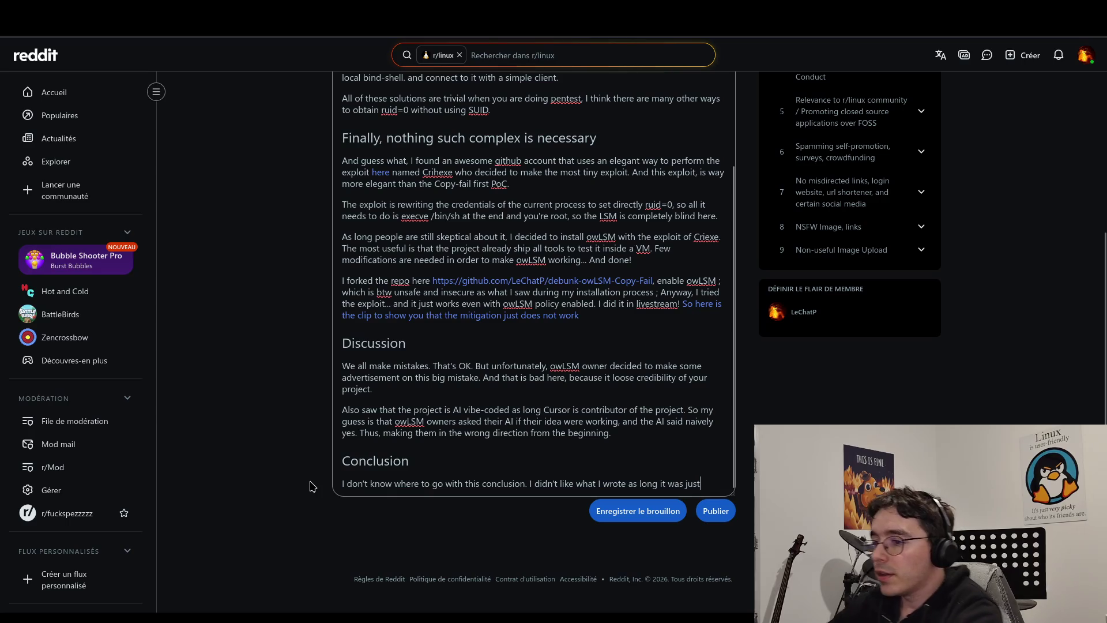
{"action": "double_click", "coordinate": [405, 487]}
{"action": "left_click", "coordinate": [405, 487]}
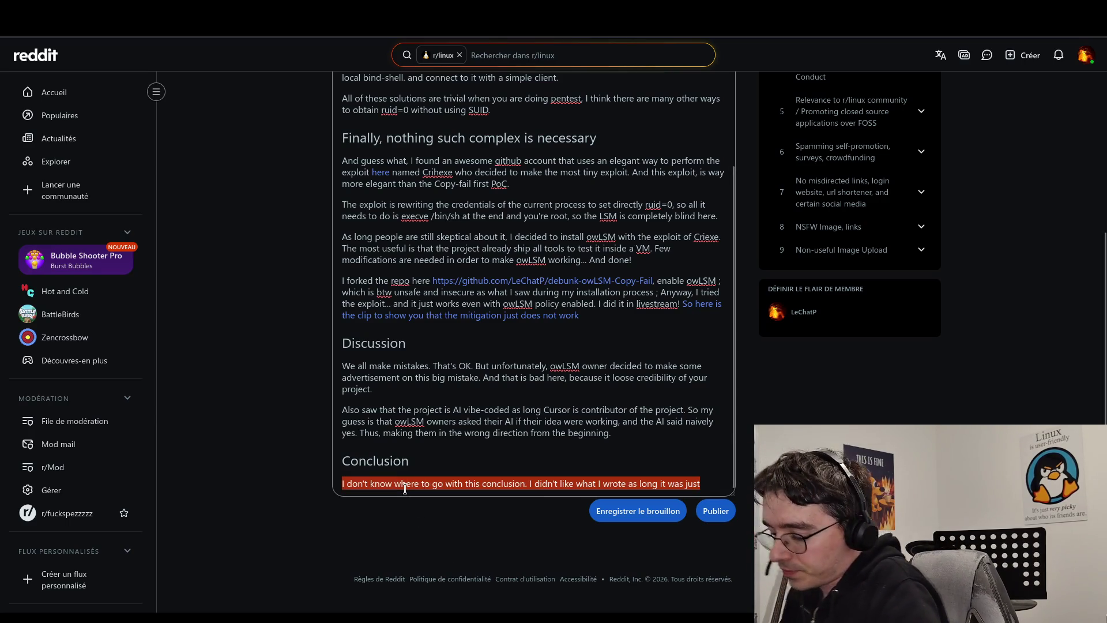
{"action": "key", "text": "BackSpace"}
{"action": "type", "text": "I wanted"}
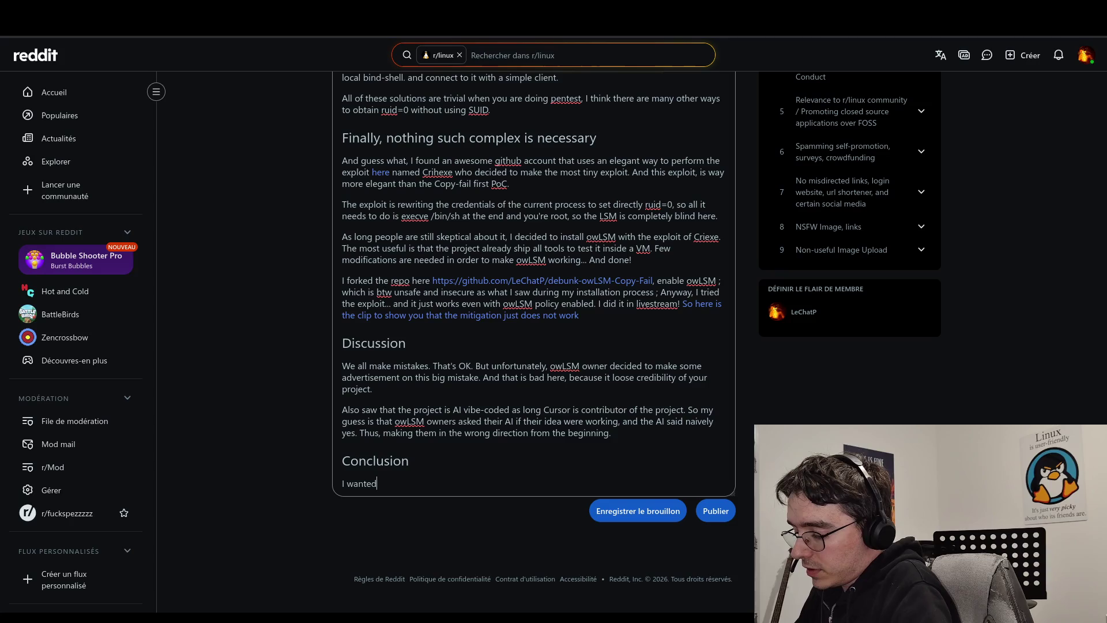
{"action": "type", "text": " to do this pos"}
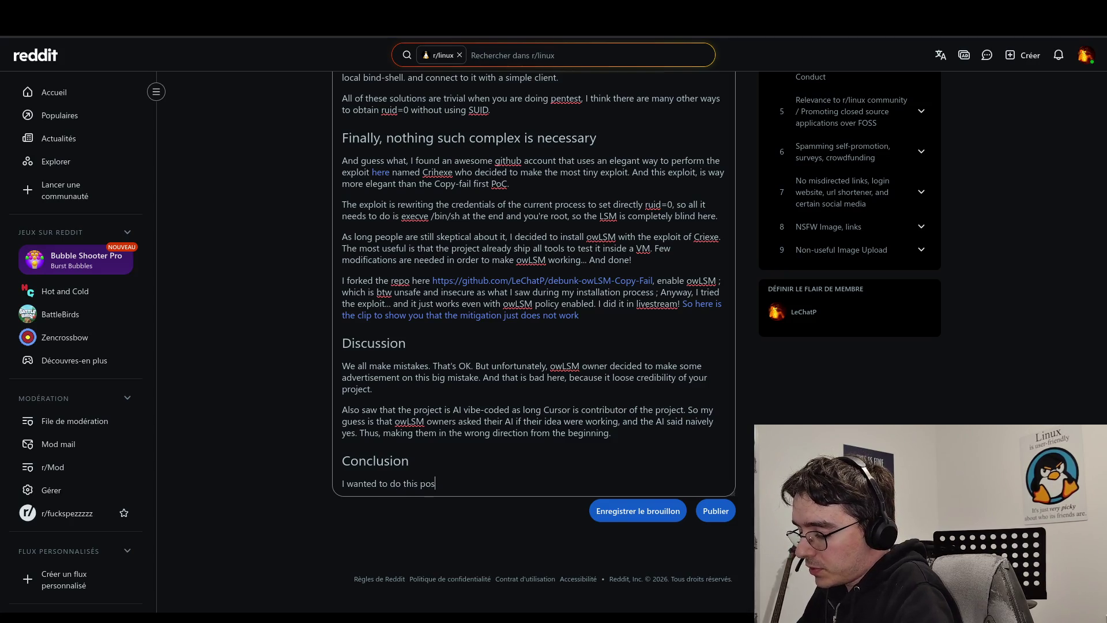
{"action": "type", "text": "t because "}
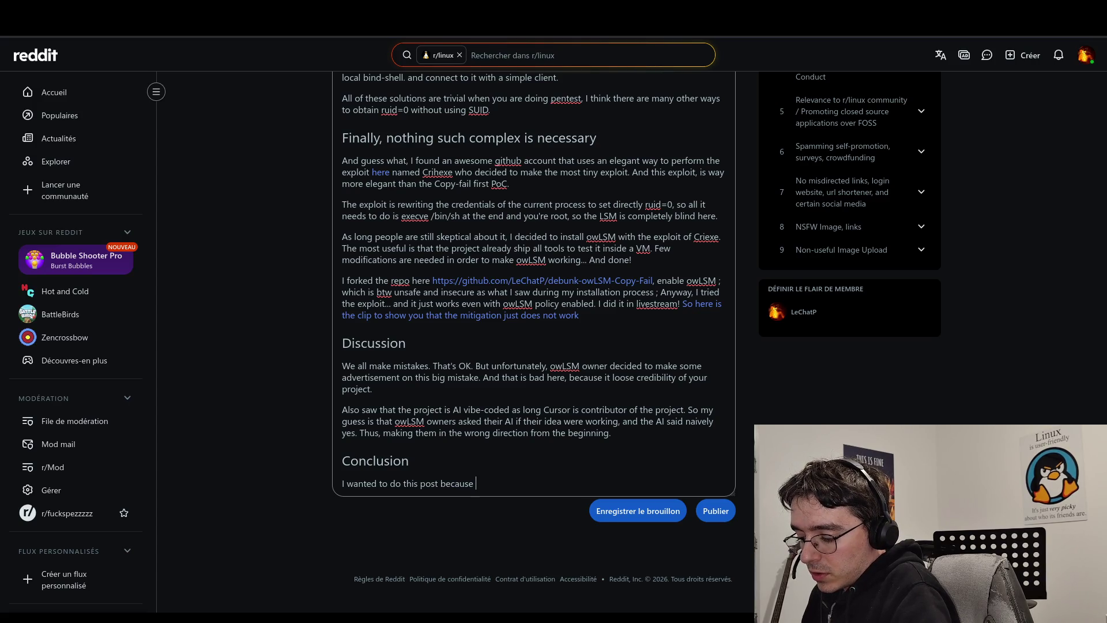
{"action": "type", "text": "it "}
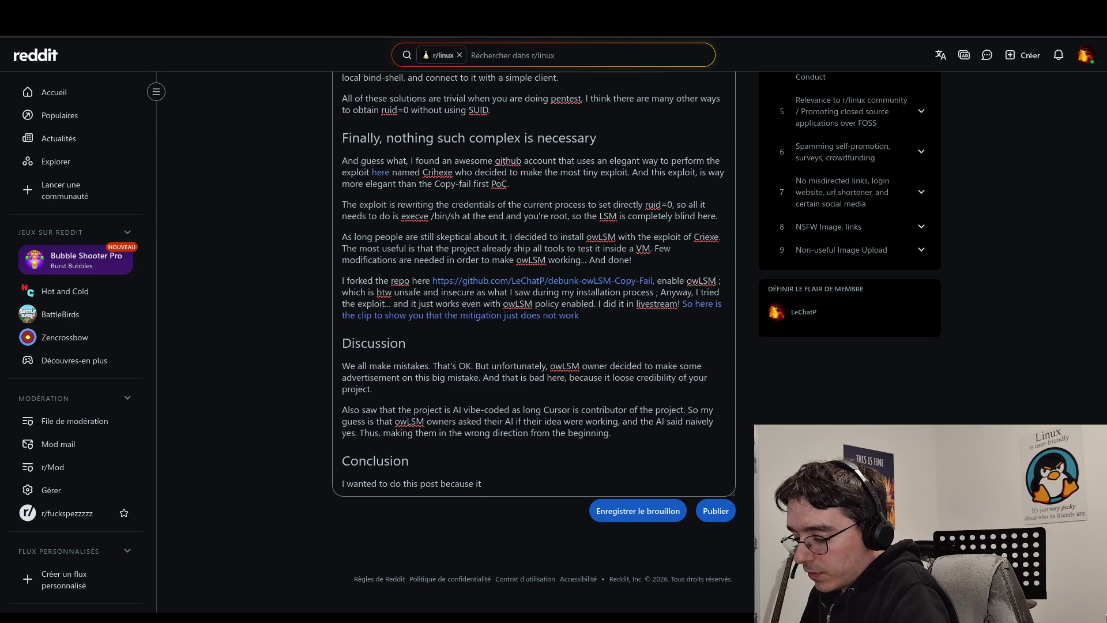
{"action": "type", "text": "was for me "}
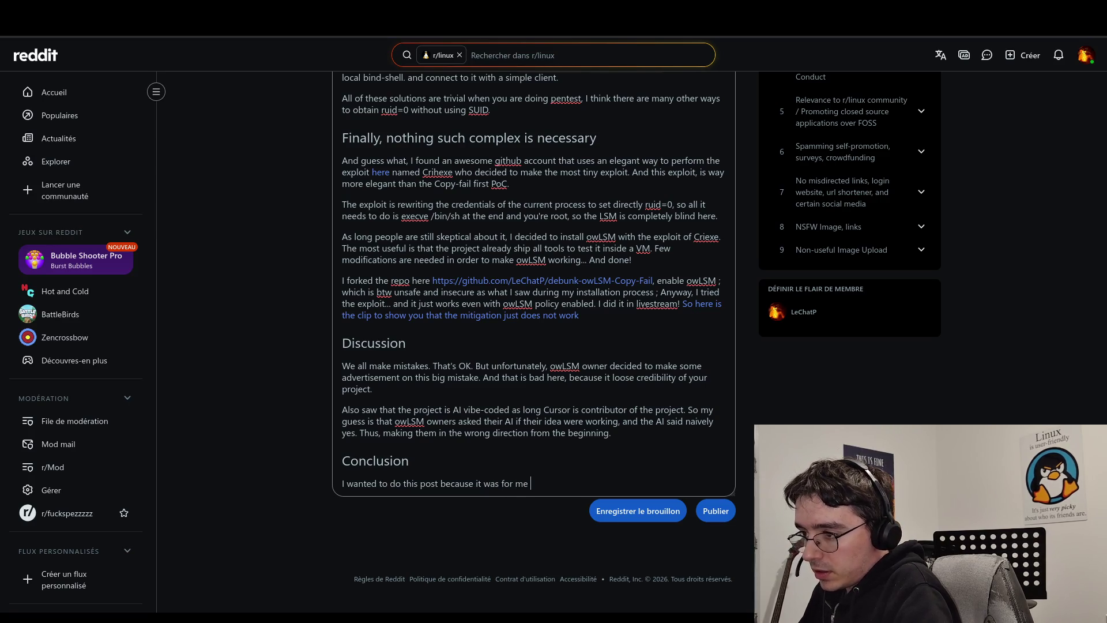
{"action": "type", "text": "importan"}
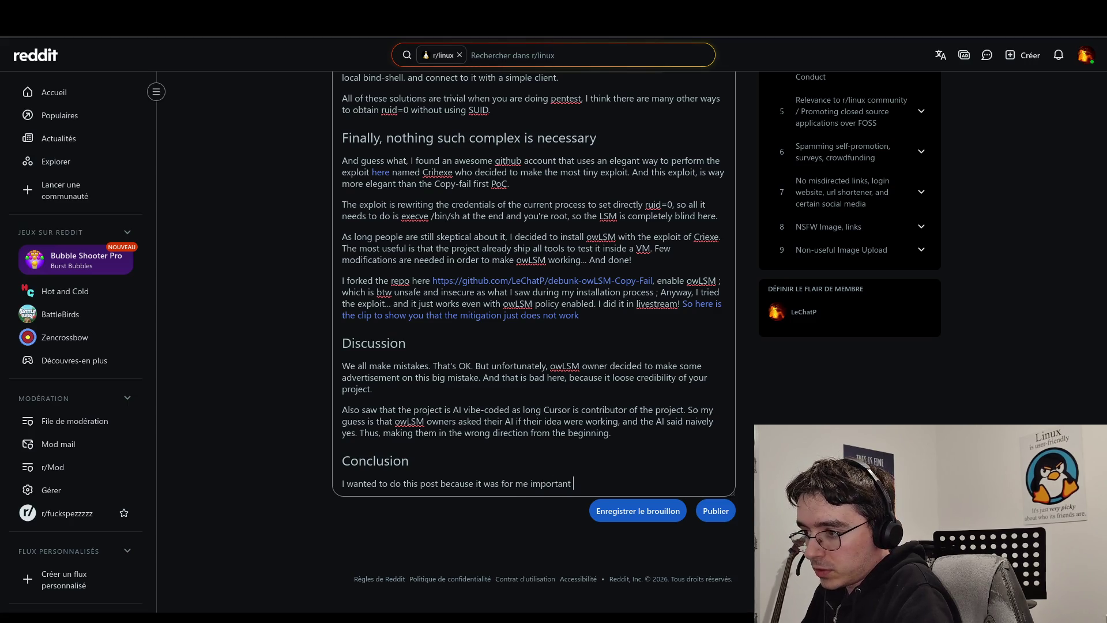
{"action": "type", "text": "to"}
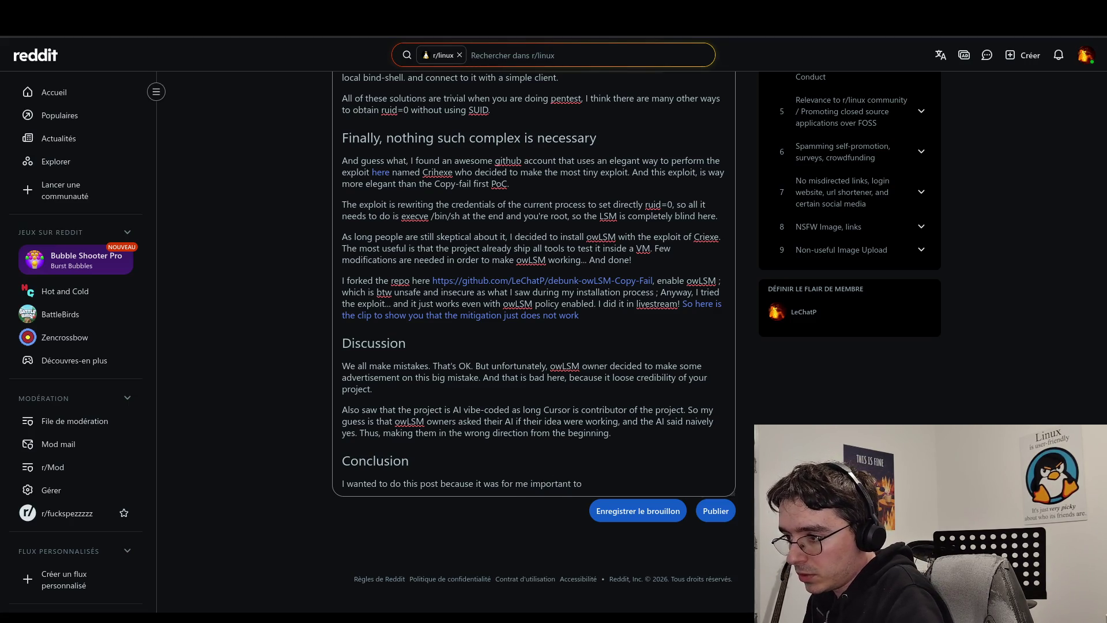
{"action": "type", "text": " show "}
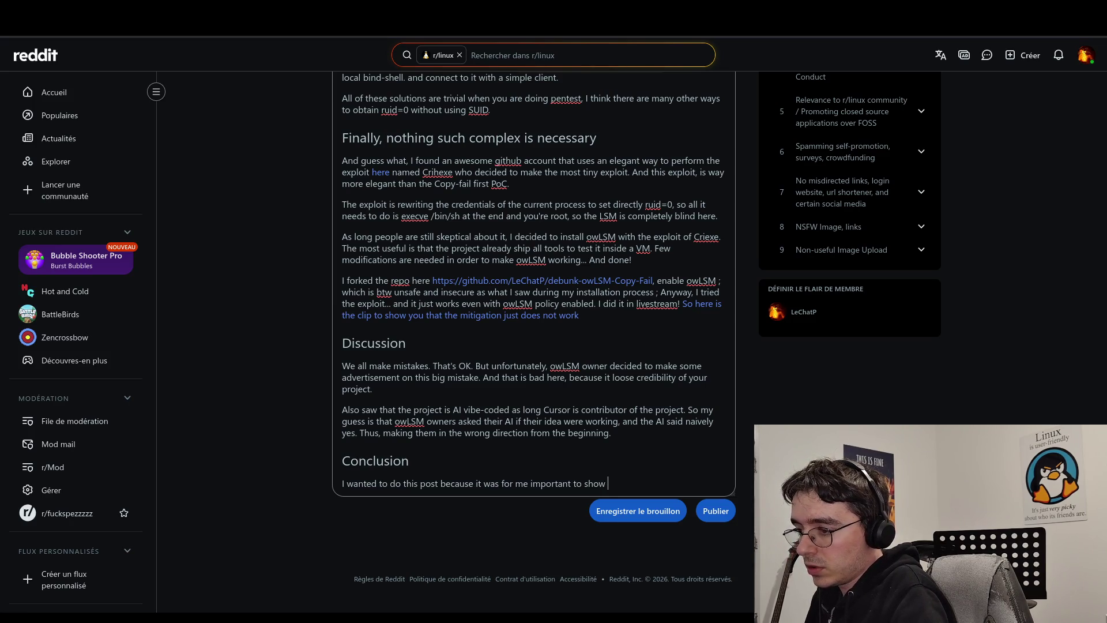
{"action": "type", "text": " erro"}
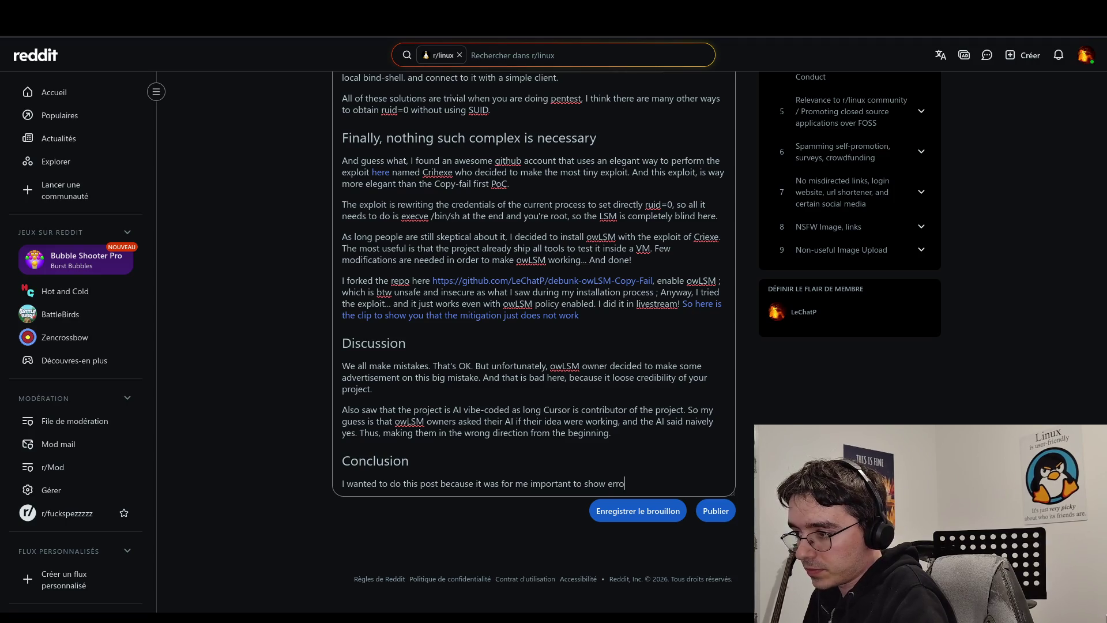
{"action": "type", "text": "r."}
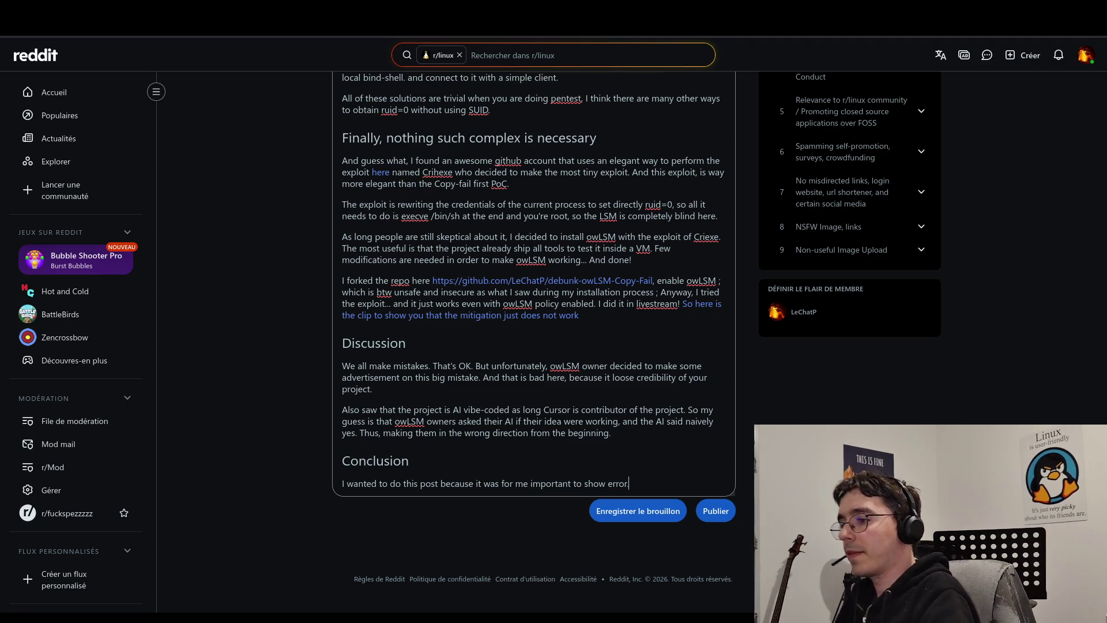
{"action": "key", "text": "BackSpace"}
{"action": "type", "text": "s"}
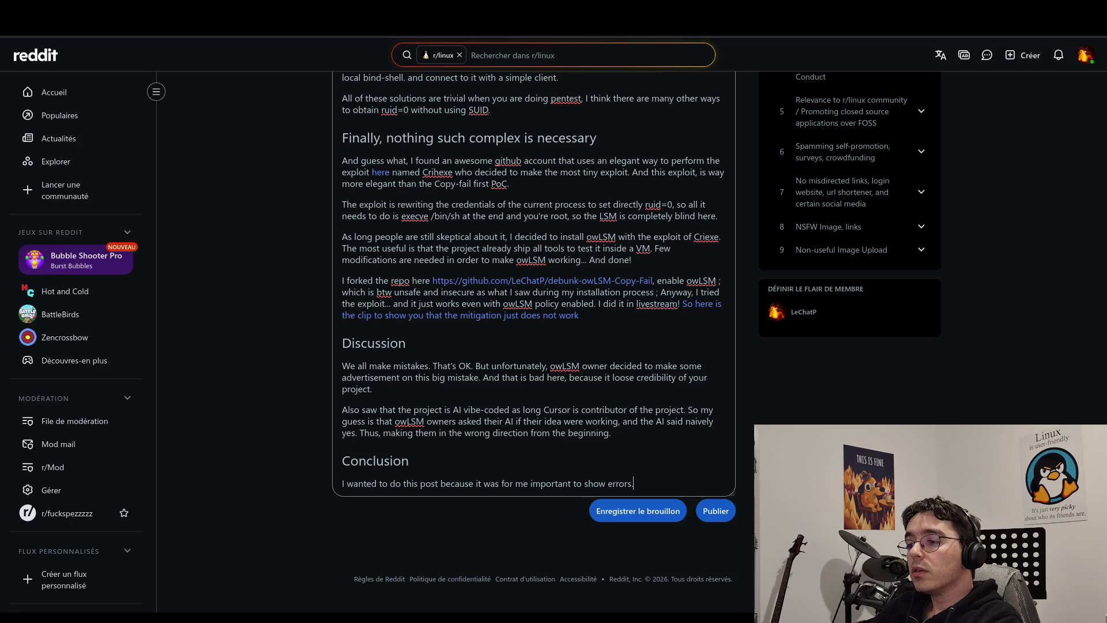
{"action": "key", "text": "BackSpace"}
{"action": "key", "text": "BackSpace"}
{"action": "key", "text": "BackSpace"}
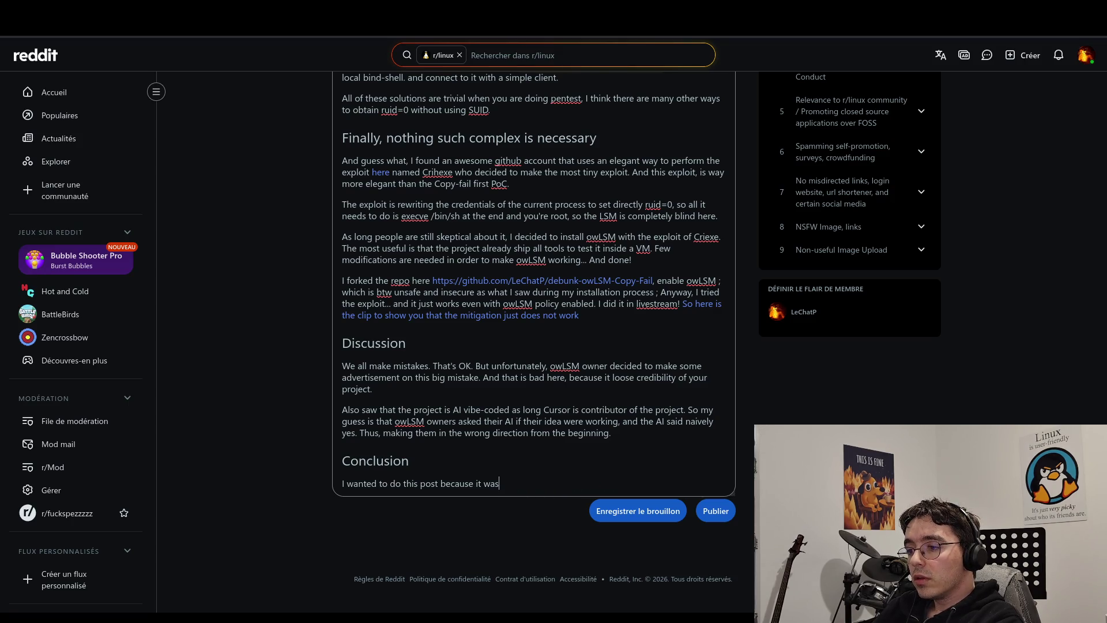
Finish the Conclusion: the upvoters' idea of security was just wrong. 'Just be careful next time.'.
{"action": "key", "text": "BackSpace"}
{"action": "key", "text": "BackSpace"}
{"action": "key", "text": "BackSpace"}
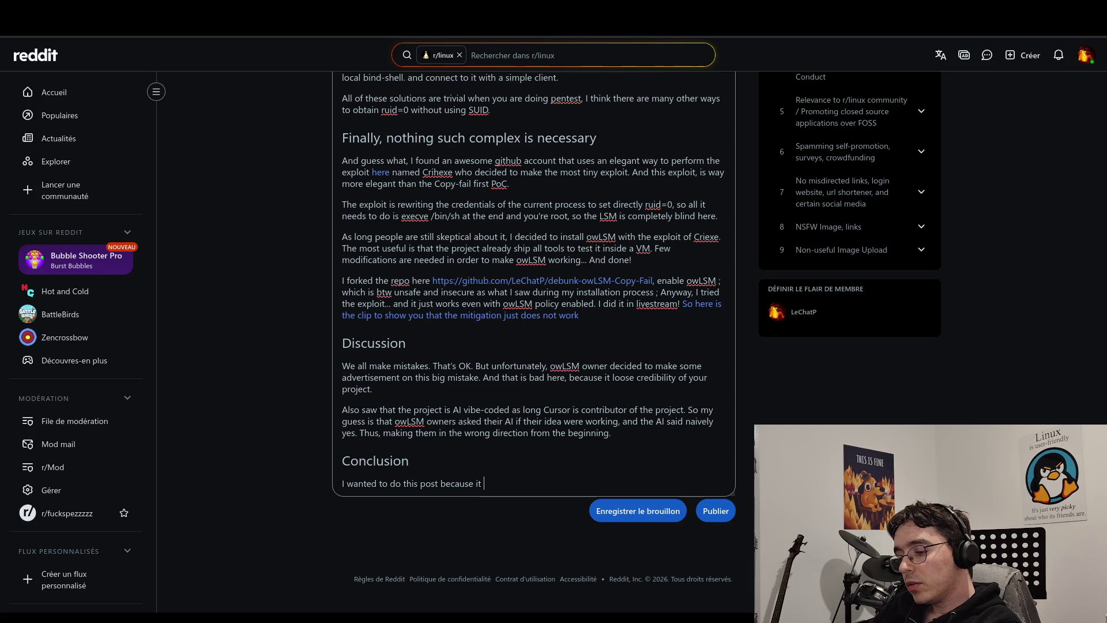
{"action": "type", "text": "was impo"}
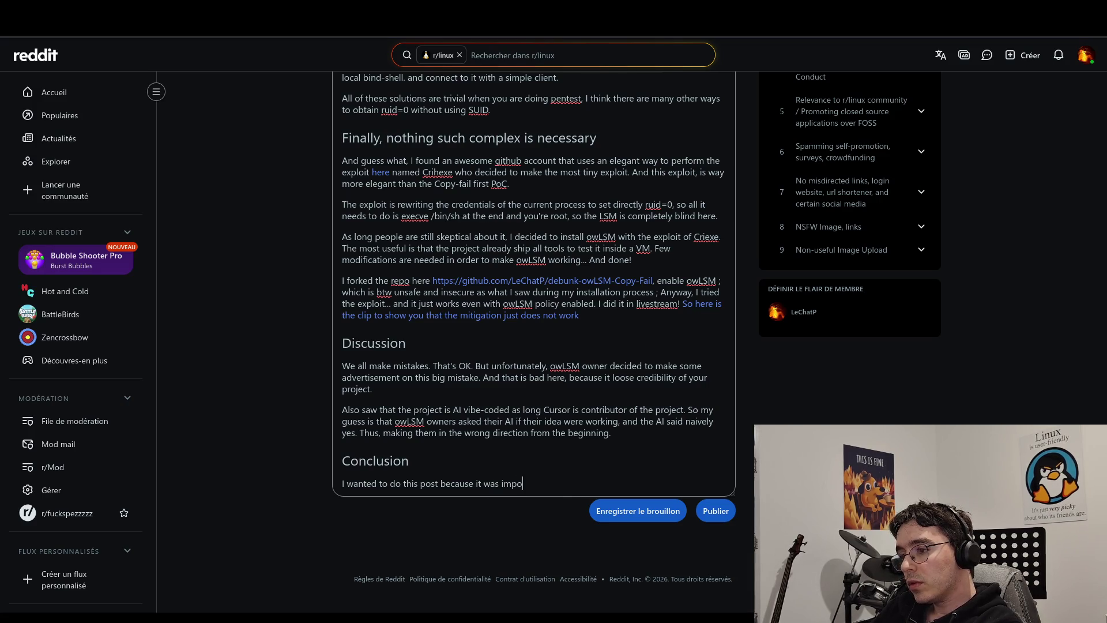
{"action": "type", "text": "rtant for m"}
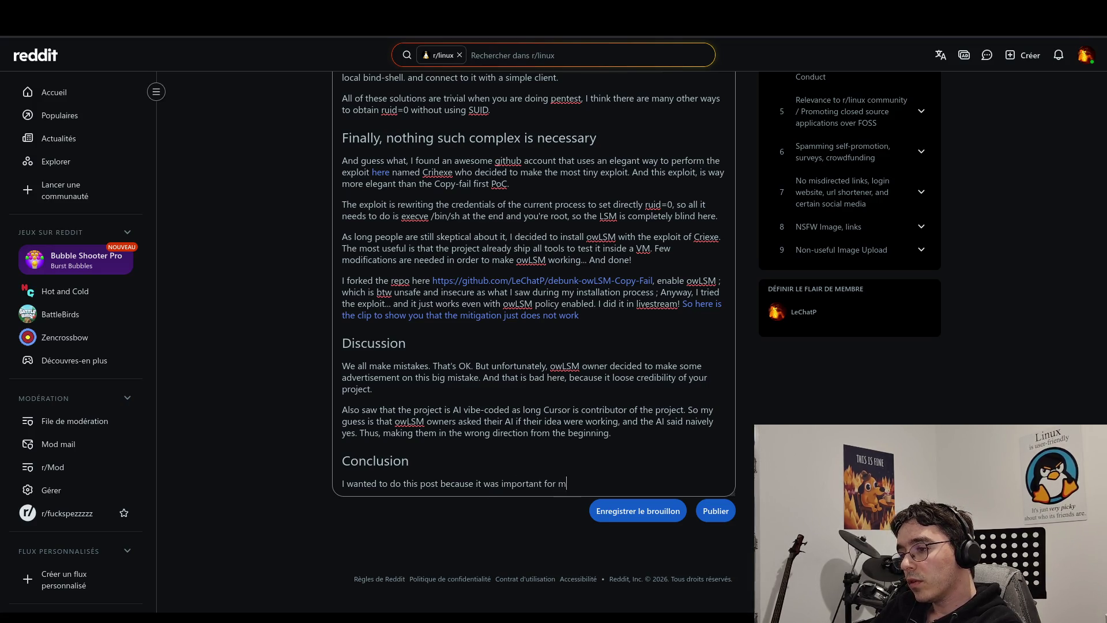
{"action": "type", "text": "e to "}
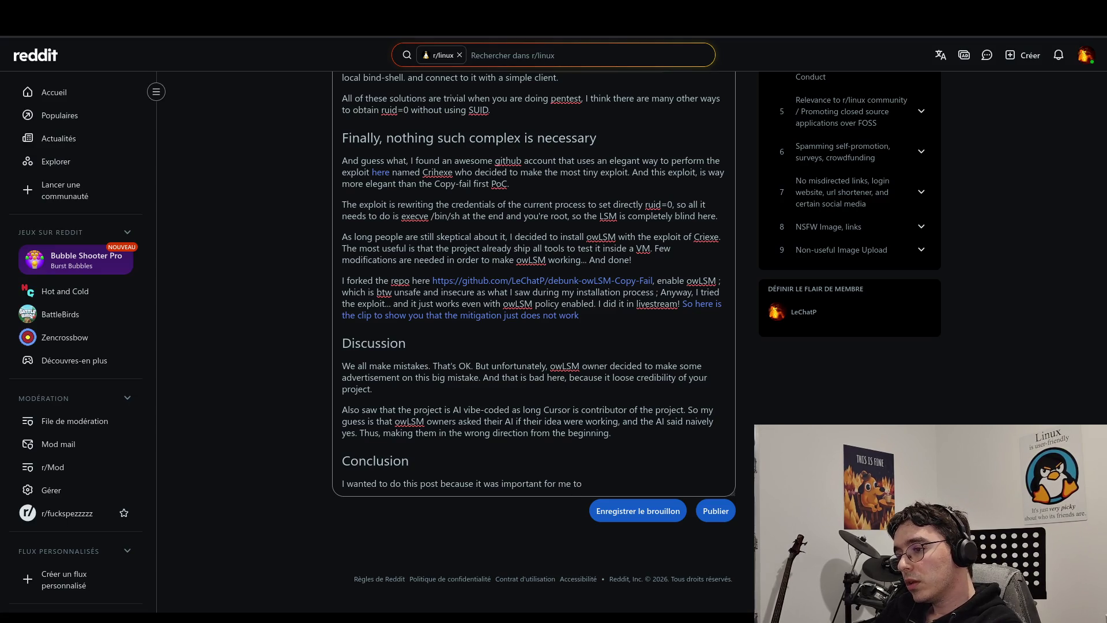
{"action": "type", "text": "explia"}
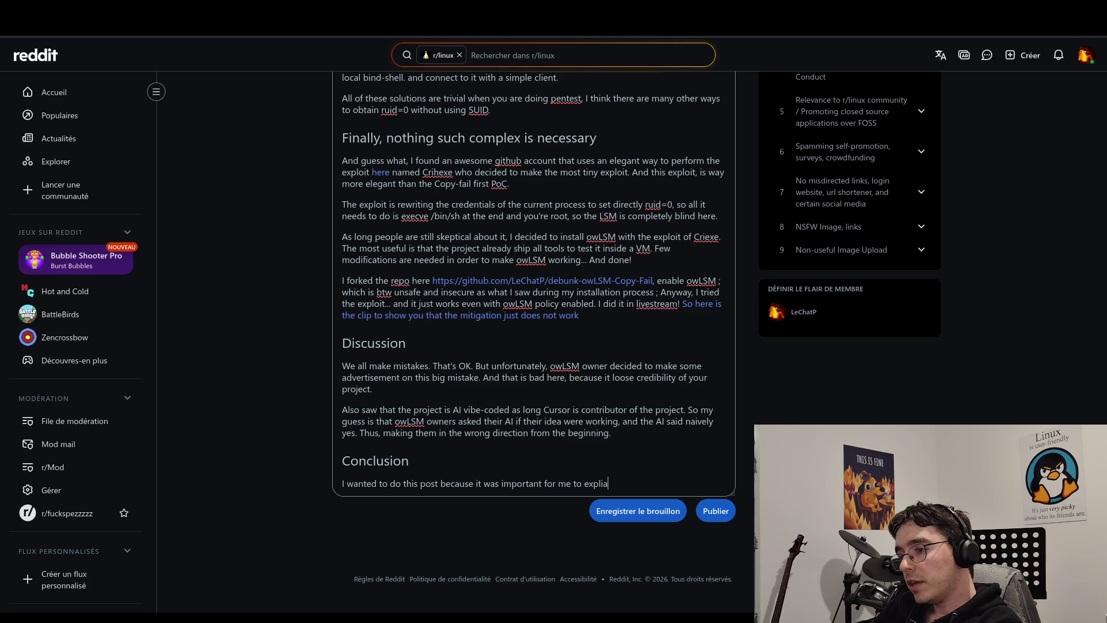
{"action": "key", "text": "BackSpace"}
{"action": "key", "text": "BackSpace"}
{"action": "type", "text": "ain to all"}
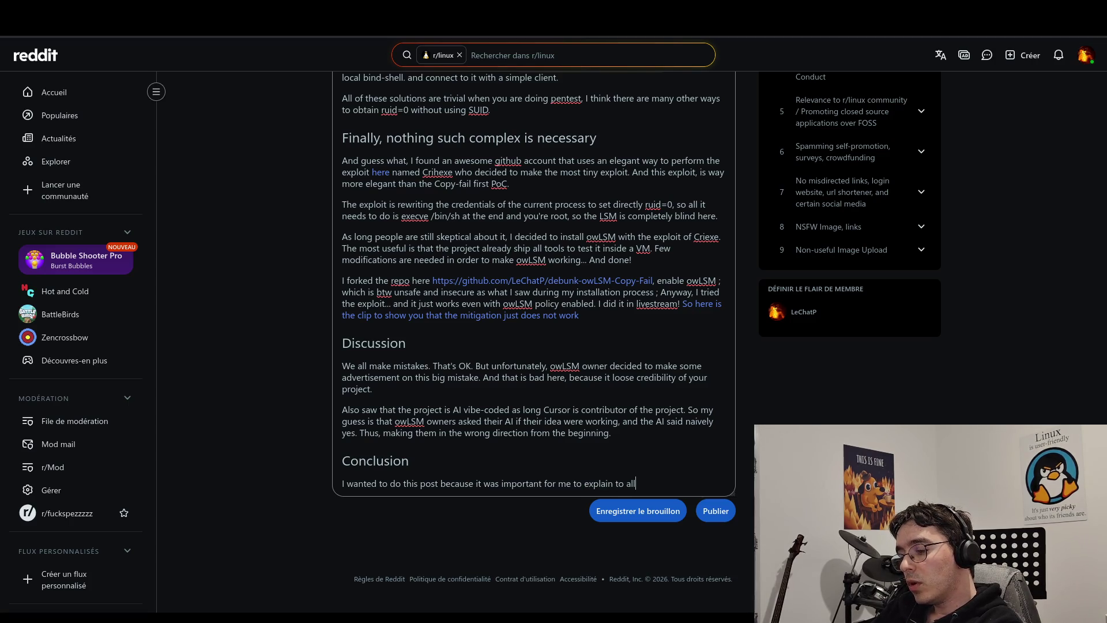
{"action": "type", "text": " these "}
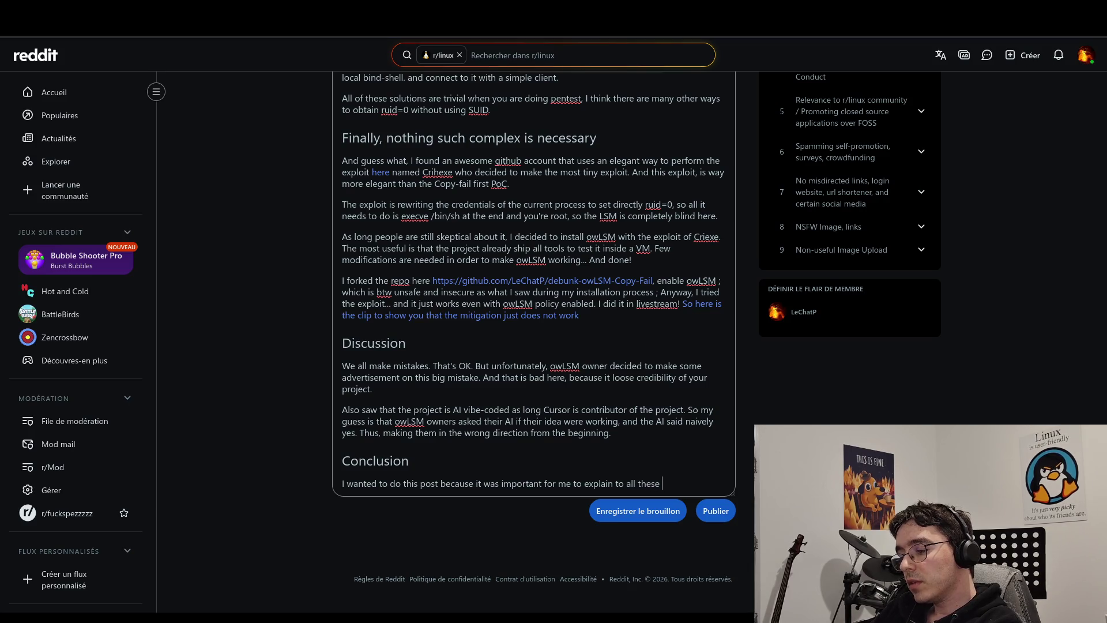
{"action": "type", "text": "upvoter "}
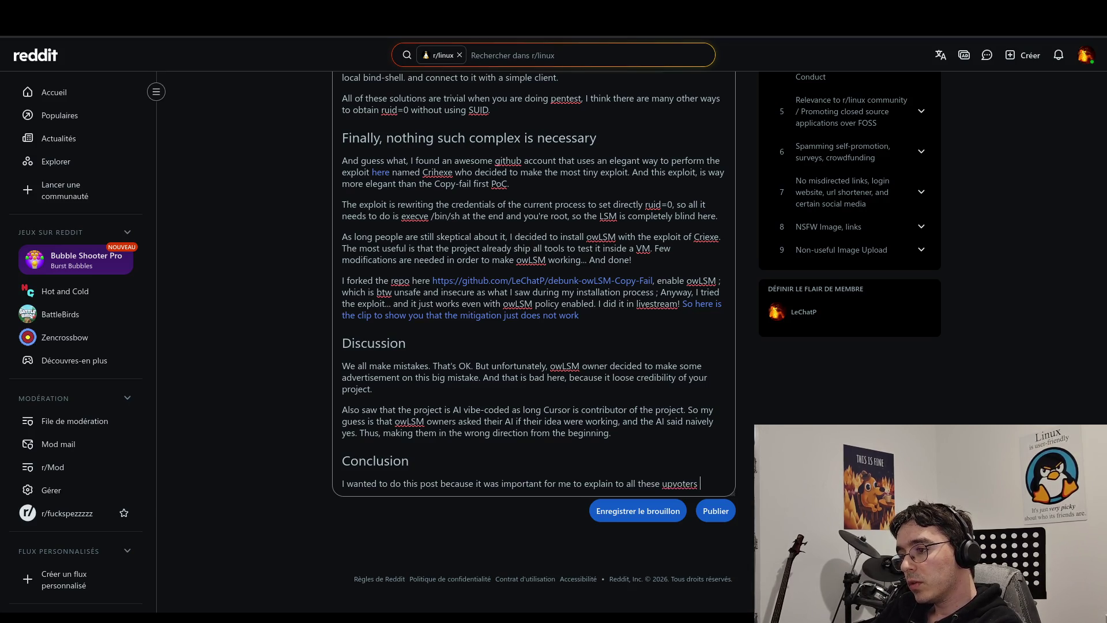
{"action": "type", "text": "s"}
{"action": "type", "text": " that "}
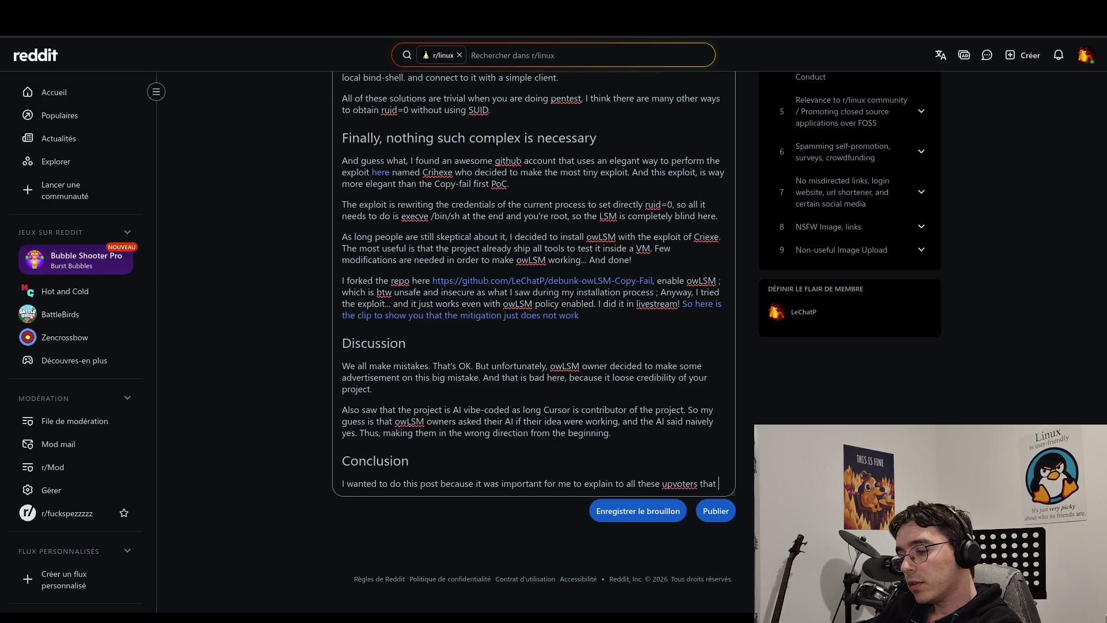
{"action": "type", "text": "what "}
{"action": "type", "text": "th"}
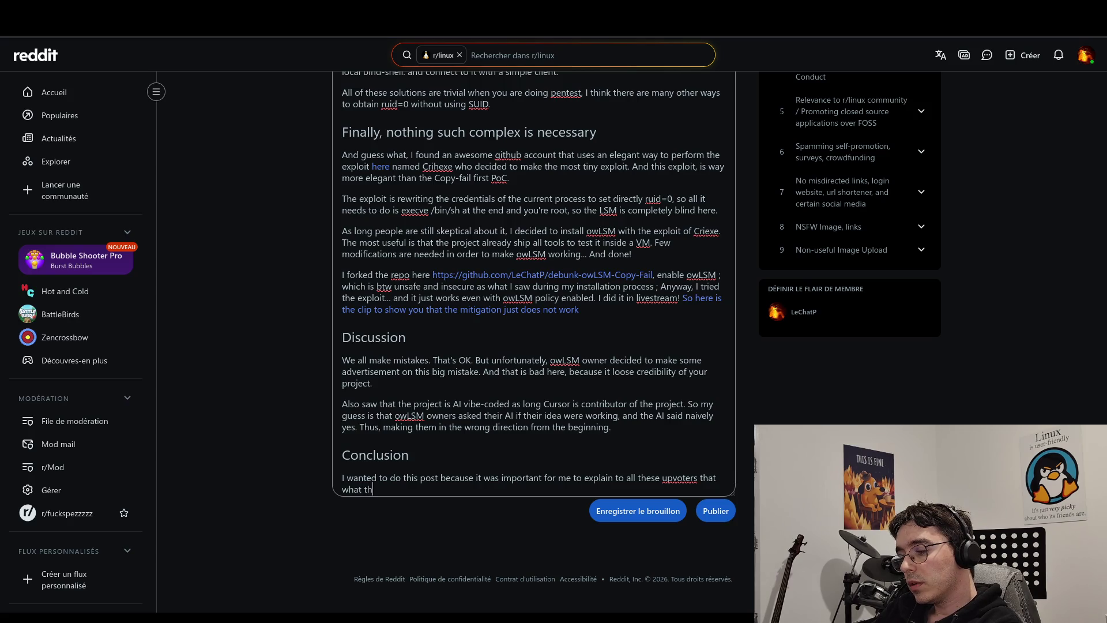
{"action": "type", "text": "ey thought "}
{"action": "type", "text": "was"}
{"action": "key", "text": "BackSpace"}
{"action": "key", "text": "BackSpace"}
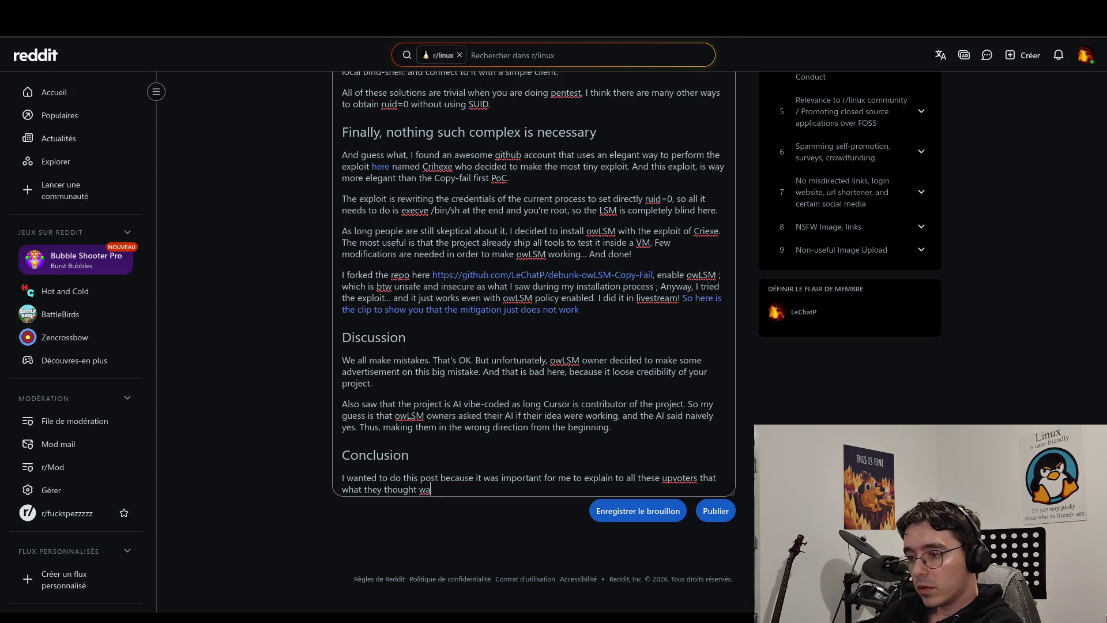
{"action": "key", "text": "BackSpace"}
{"action": "key", "text": "BackSpace"}
{"action": "type", "text": "was se"}
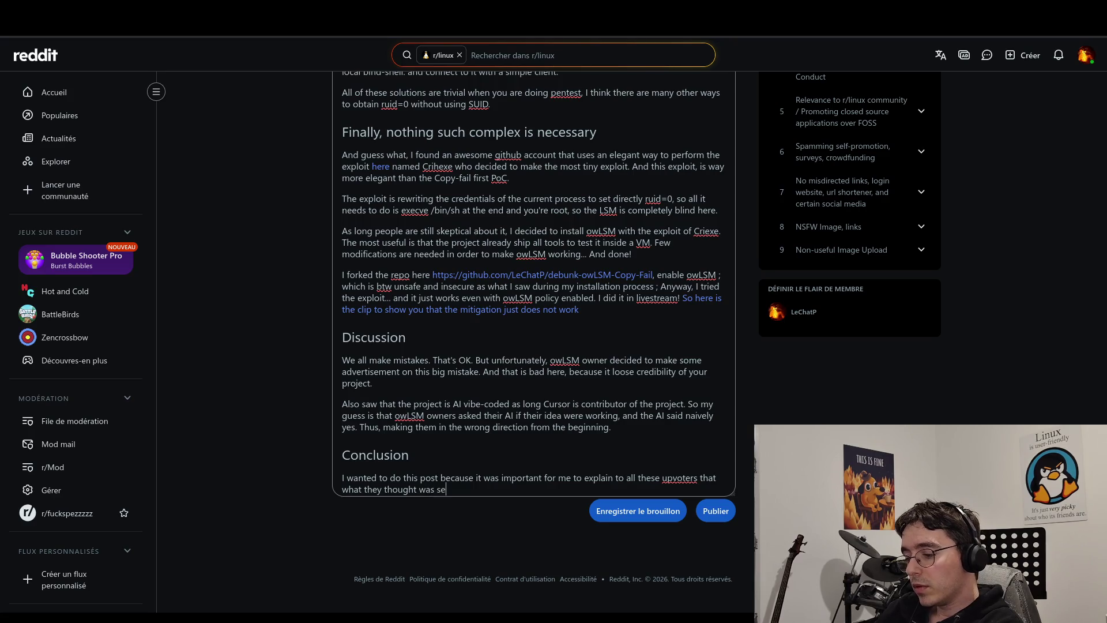
{"action": "type", "text": "cure"}
{"action": "key", "text": "BackSpace"}
{"action": "key", "text": "BackSpace"}
{"action": "key", "text": "BackSpace"}
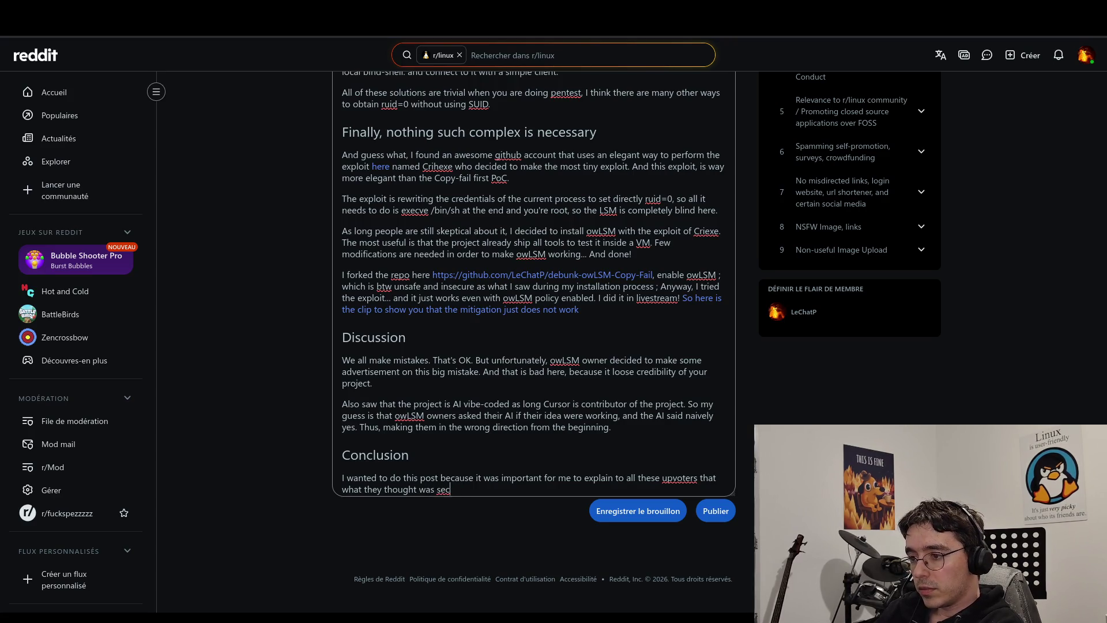
{"action": "type", "text": "u"}
{"action": "type", "text": "rit"}
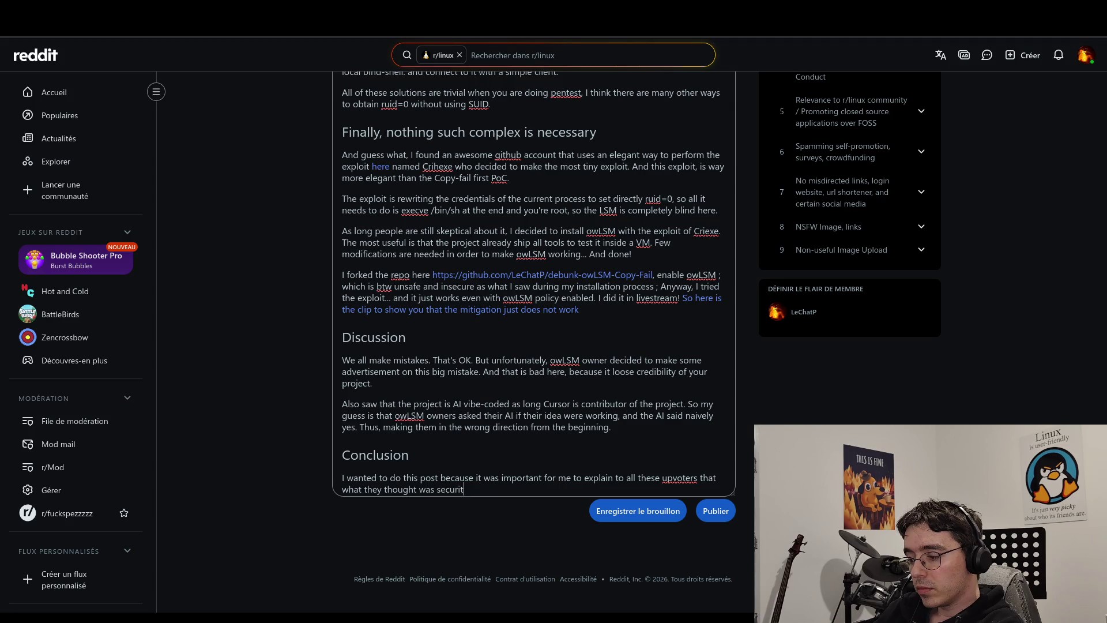
{"action": "type", "text": "y, i"}
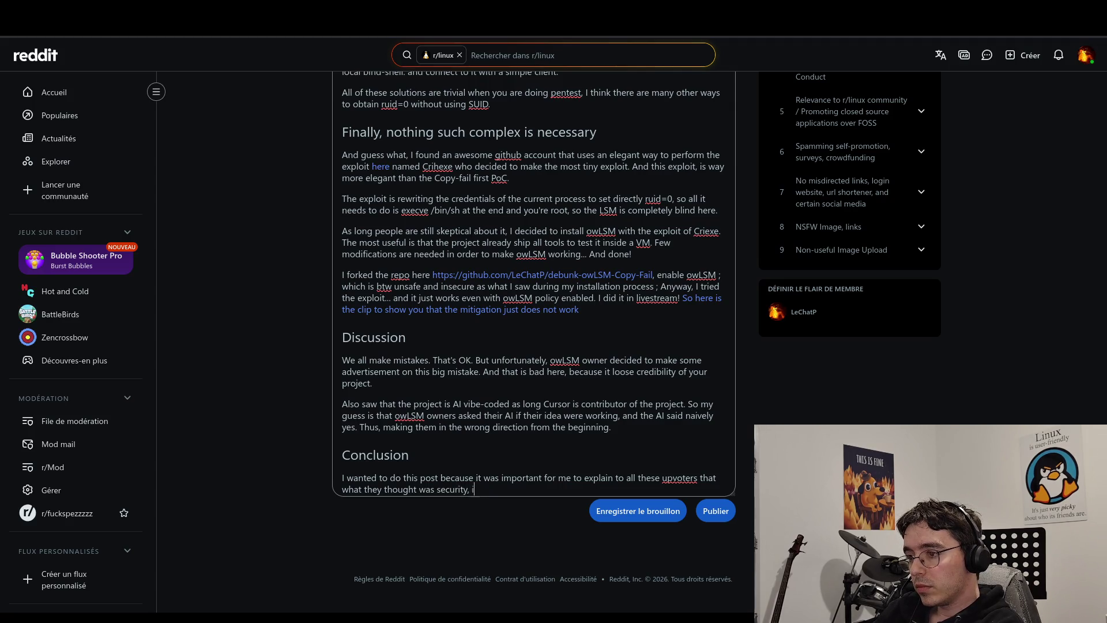
{"action": "key", "text": "BackSpace"}
{"action": "type", "text": "was "}
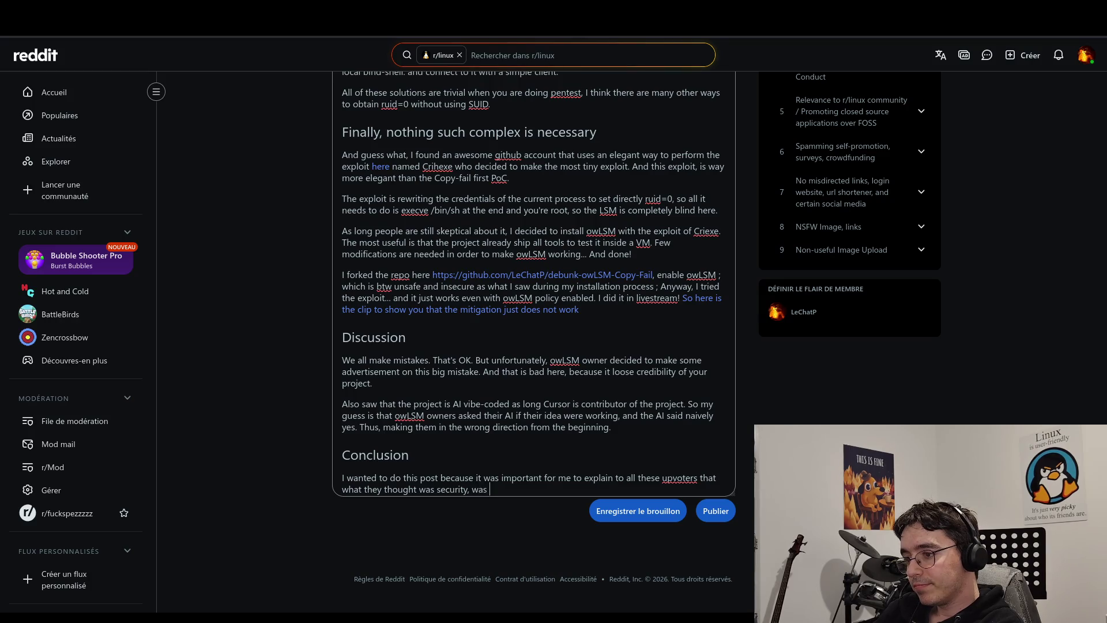
{"action": "type", "text": "just "}
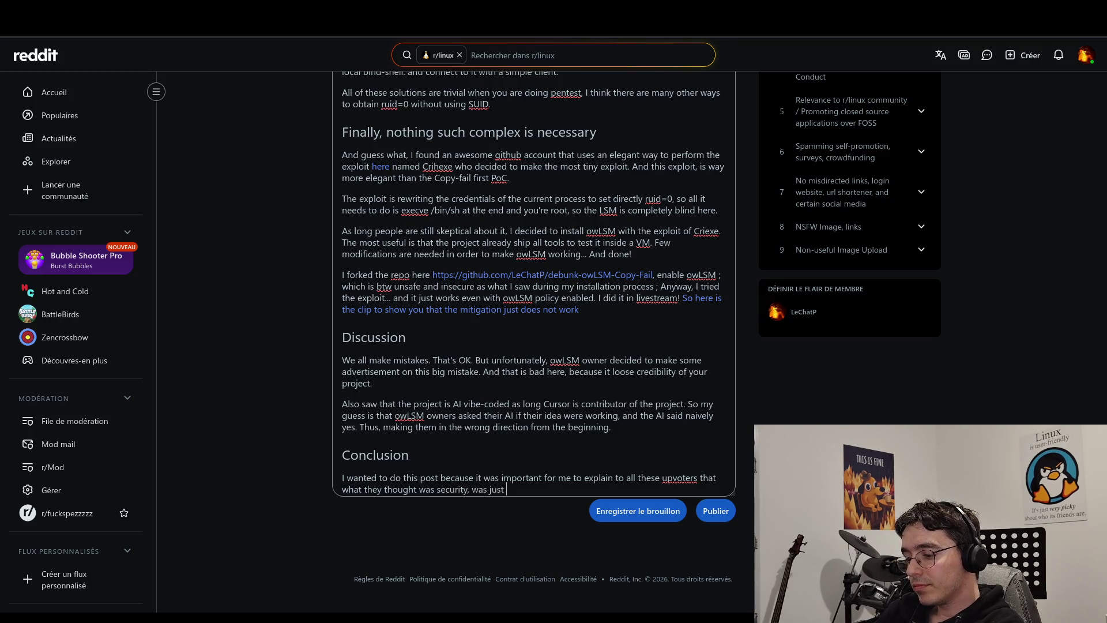
{"action": "type", "text": "wrong."}
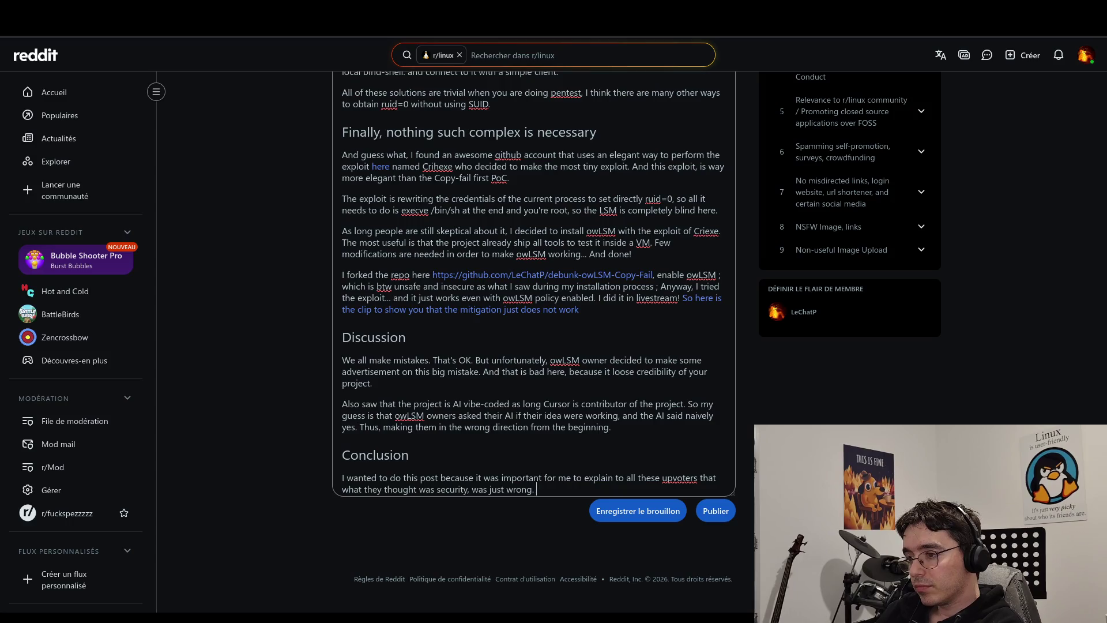
{"action": "type", "text": " And "}
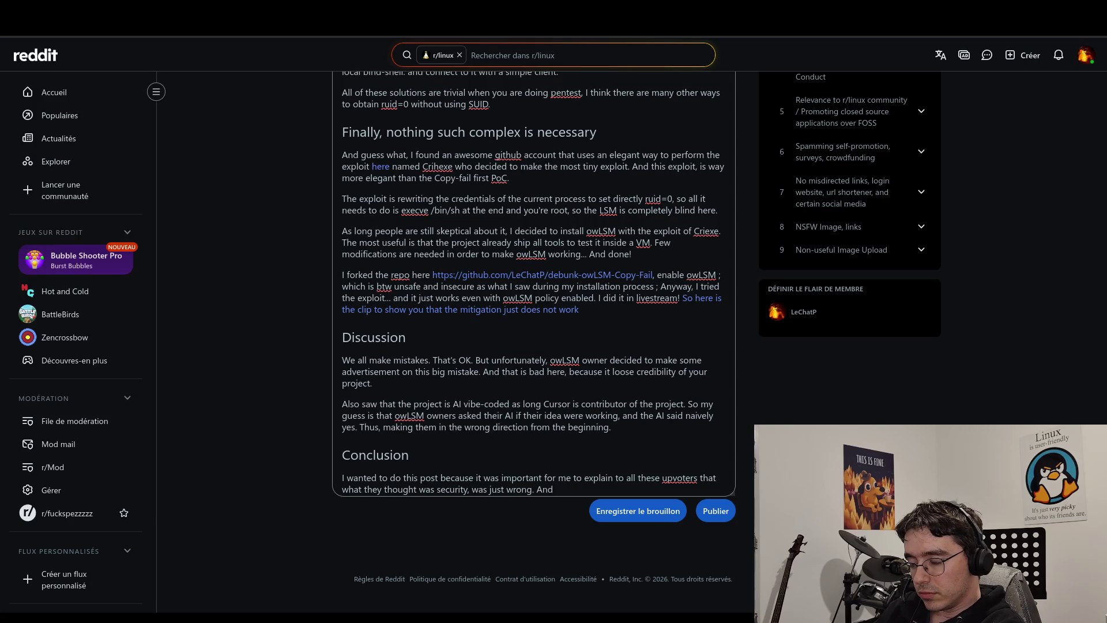
{"action": "type", "text": "more of"}
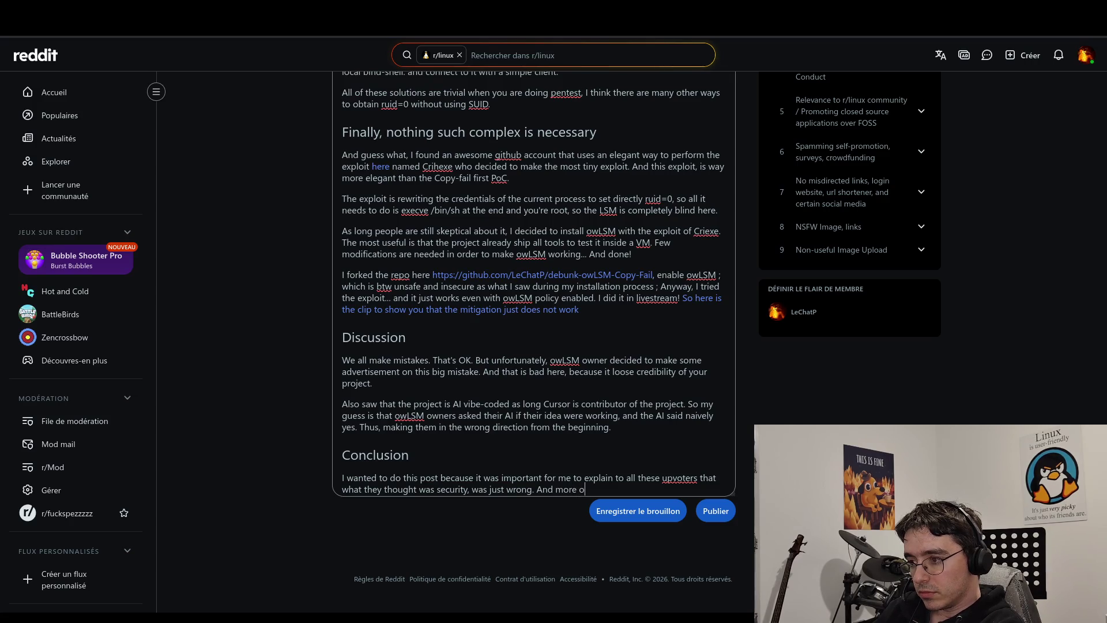
{"action": "key", "text": "BackSpace"}
{"action": "key", "text": "BackSpace"}
{"action": "key", "text": "BackSpace"}
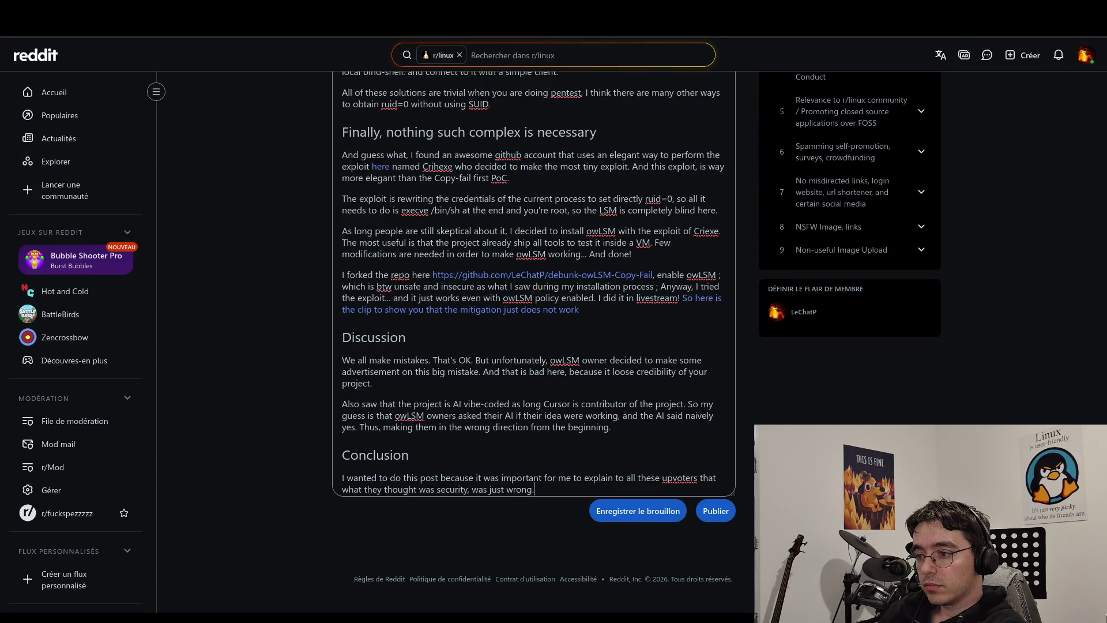
{"action": "type", "text": "."}
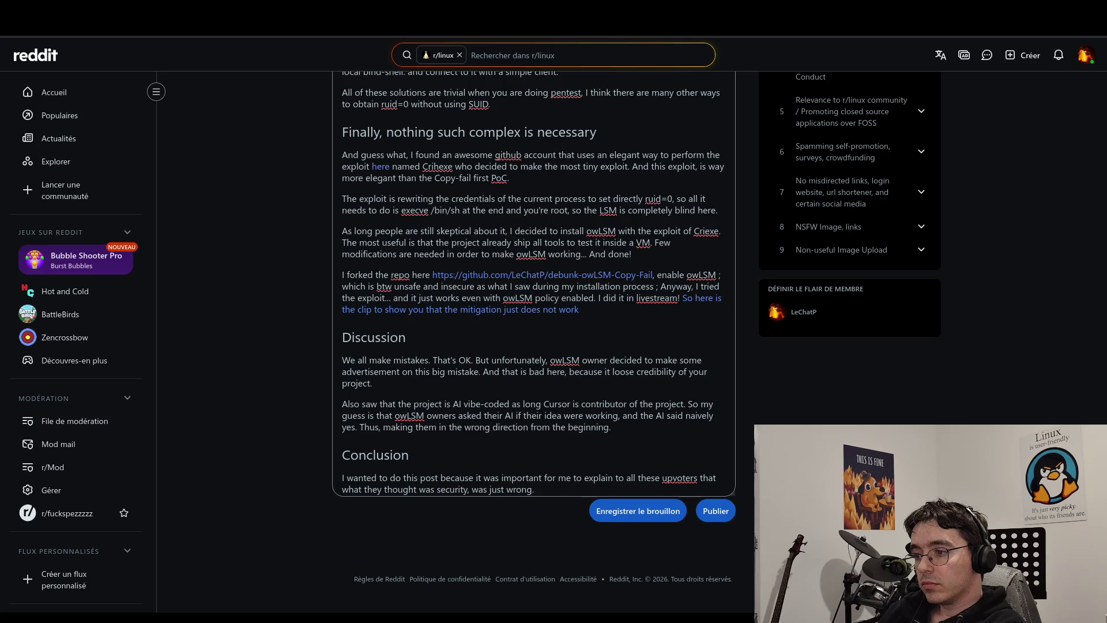
{"action": "type", "text": " Just be "}
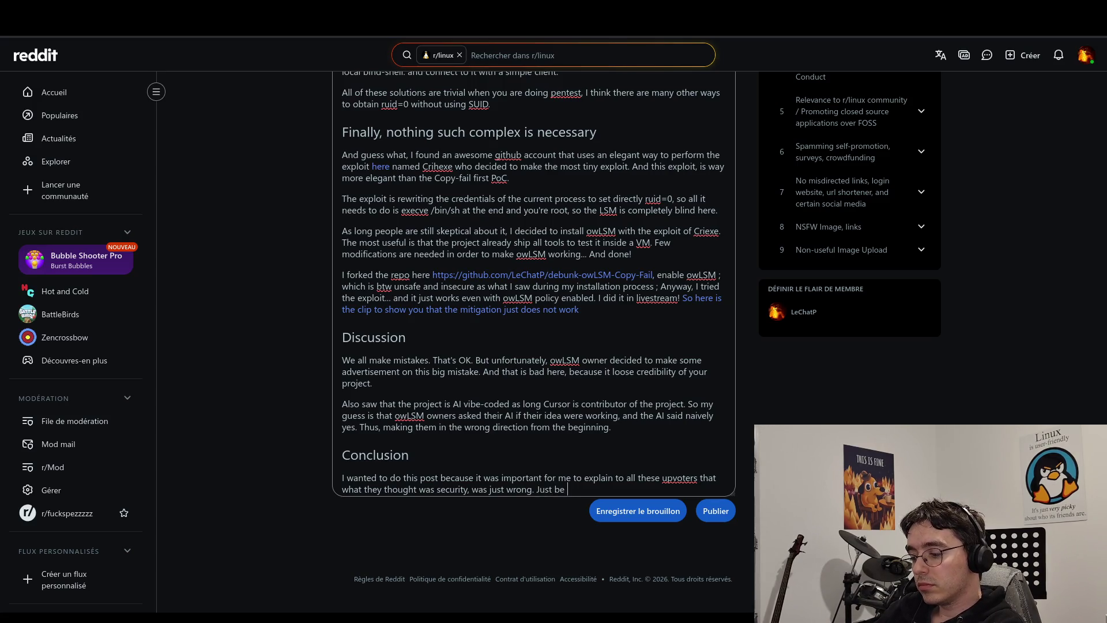
{"action": "type", "text": "careful n"}
{"action": "type", "text": "ext time."}
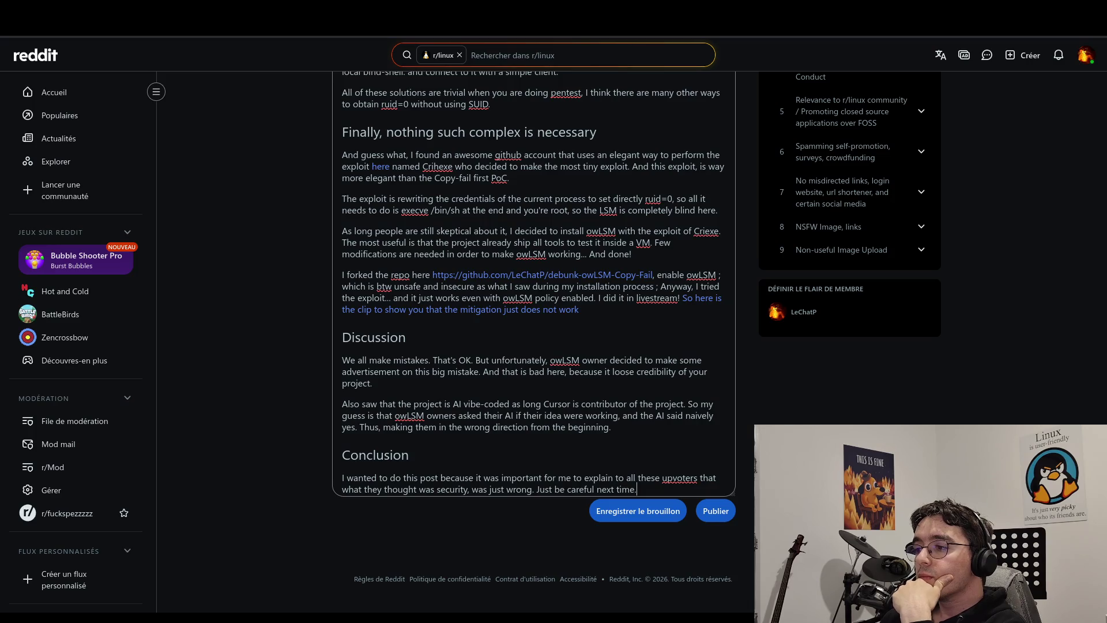
{"action": "double_click", "coordinate": [698, 372]}
Change 'your project' to 'the project' in the Discussion sentence.
{"action": "type", "text": "the"}
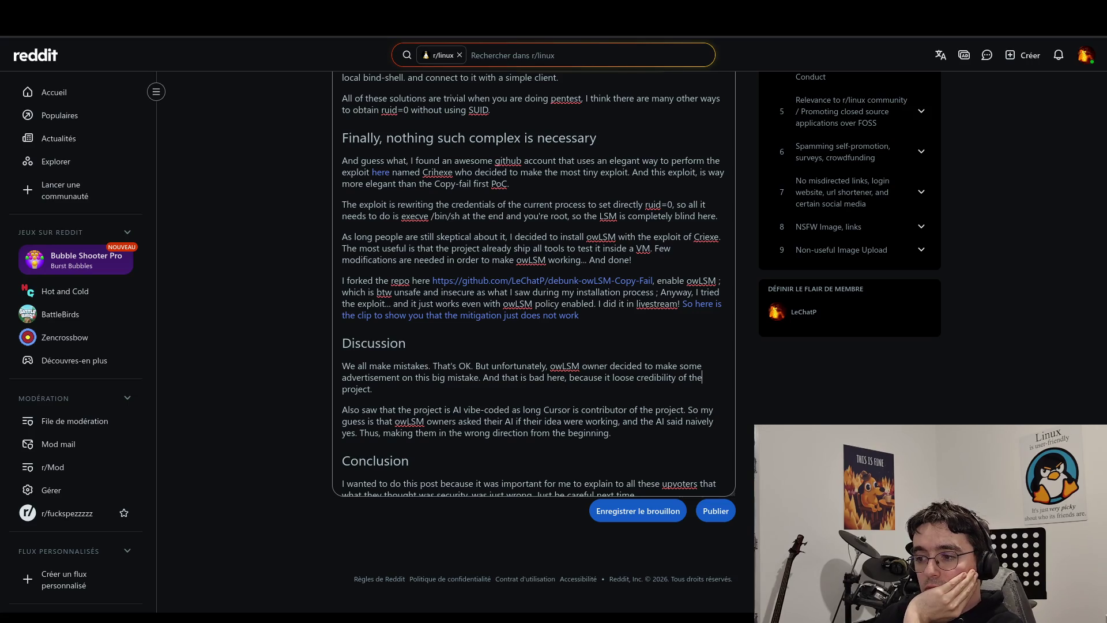
{"action": "scroll", "coordinate": [674, 432], "scroll_direction": "down", "scroll_amount": 1}
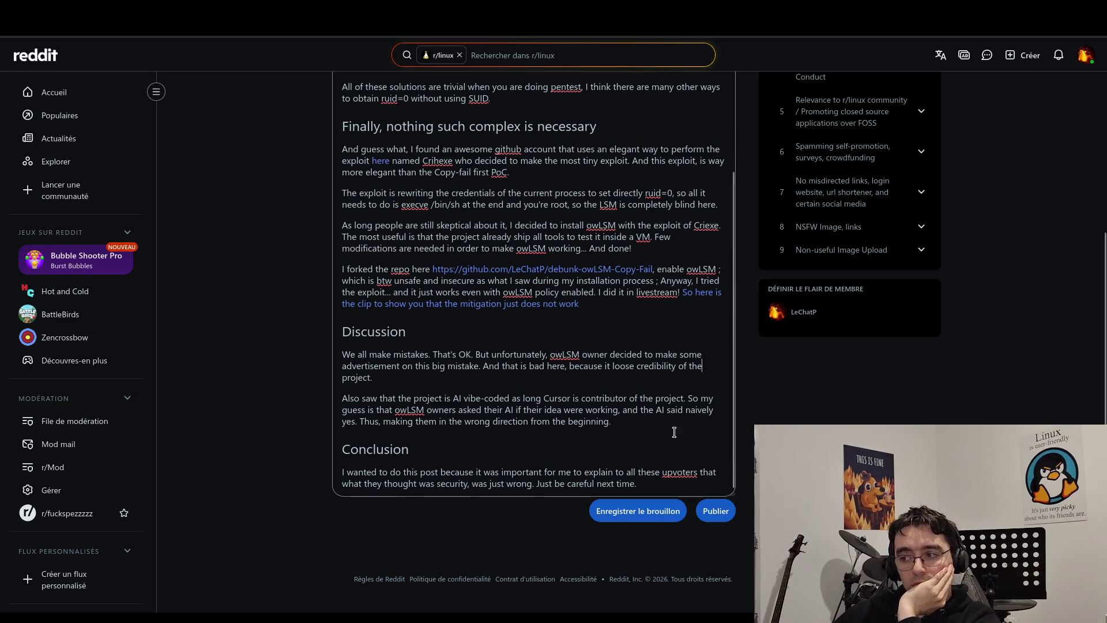
{"action": "left_click", "coordinate": [672, 486]}
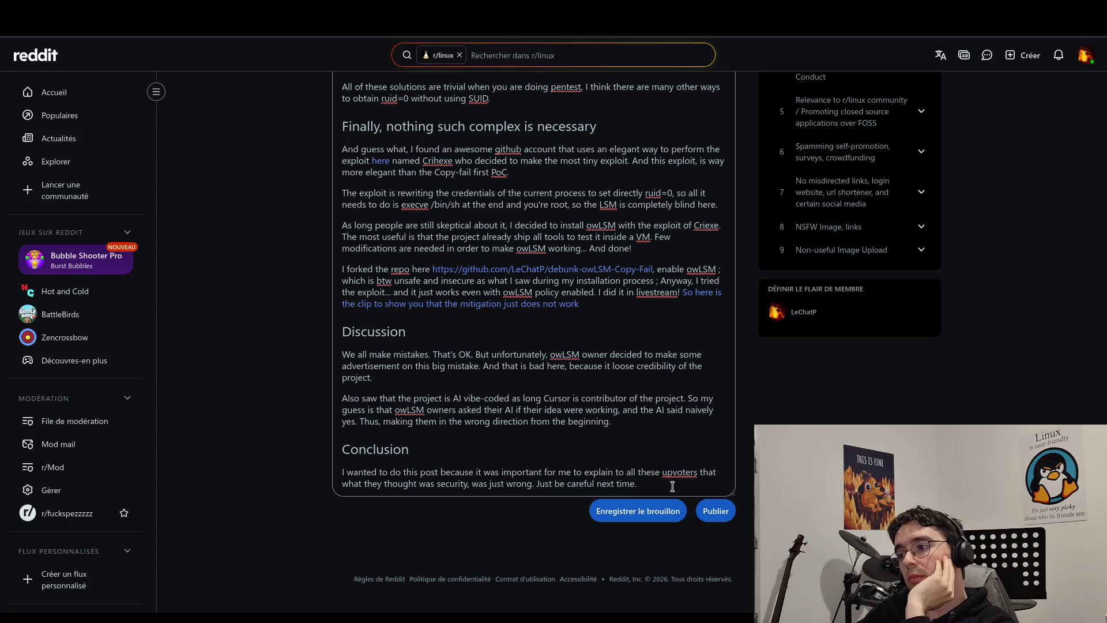
Append 'You can write LSM BPF, it is not a bad idea in general.' plus a caution sentence.
{"action": "type", "text": "Wr"}
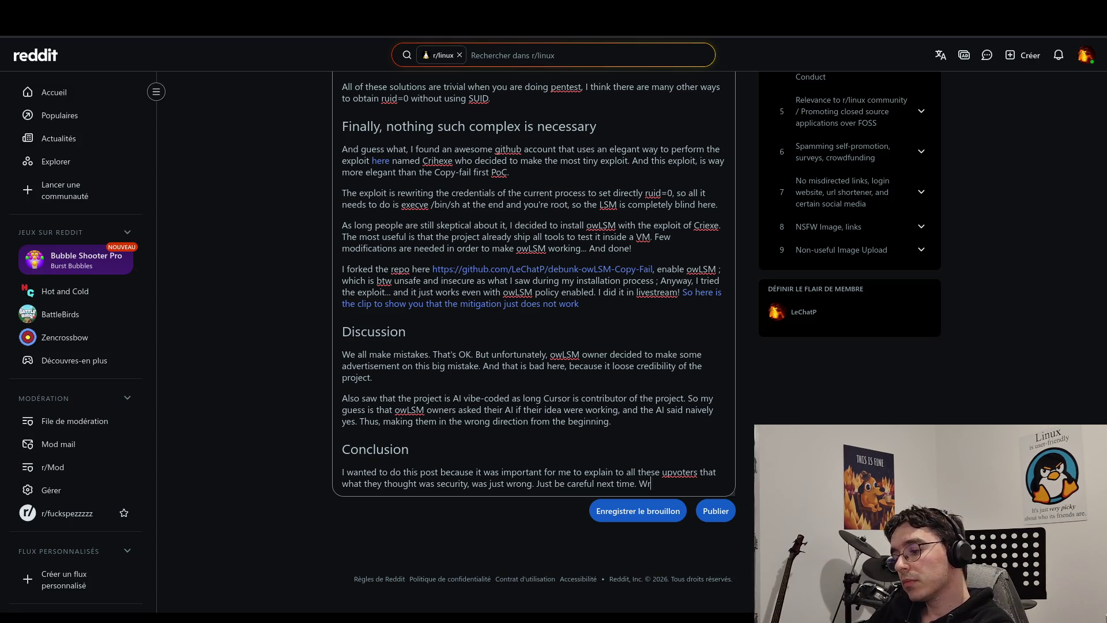
{"action": "key", "text": "BackSpace"}
{"action": "key", "text": "BackSpace"}
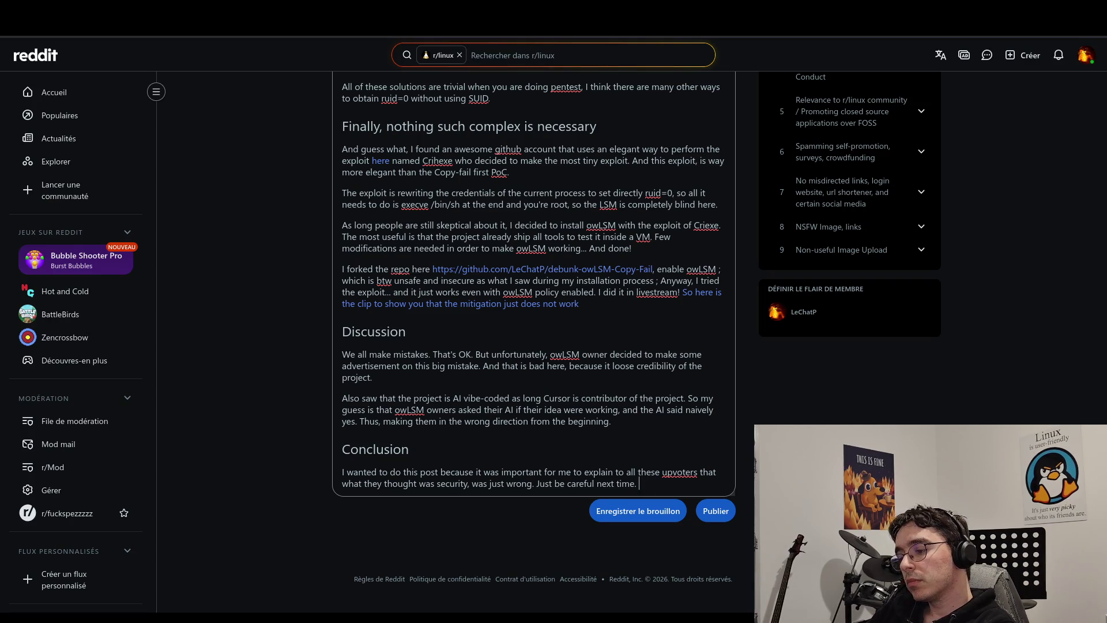
{"action": "type", "text": "You can "}
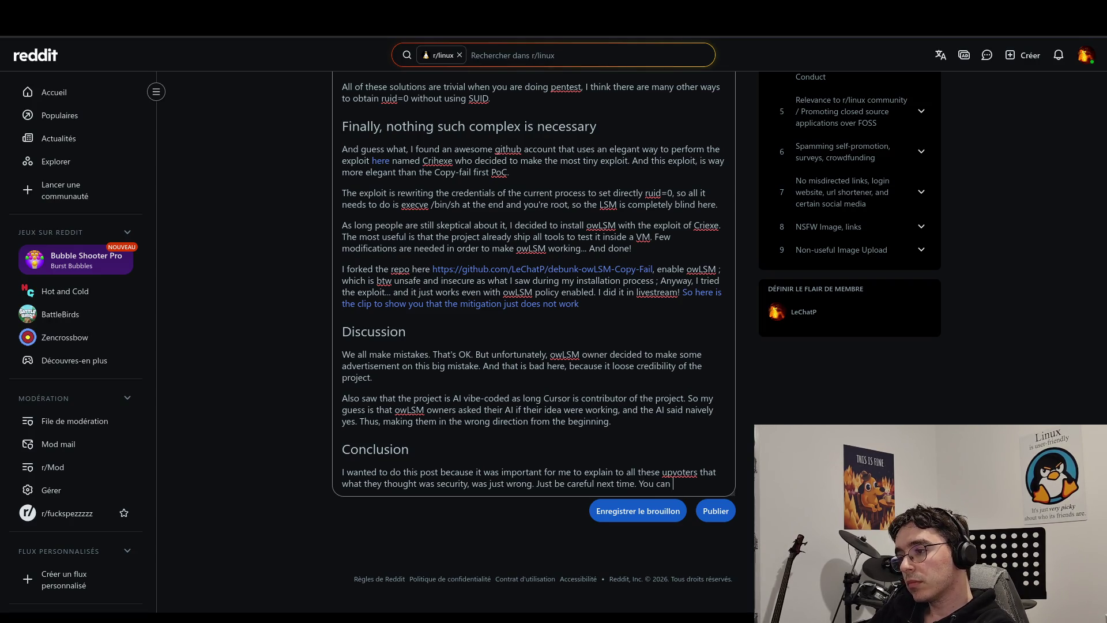
{"action": "type", "text": "write "}
{"action": "type", "text": "LSM"}
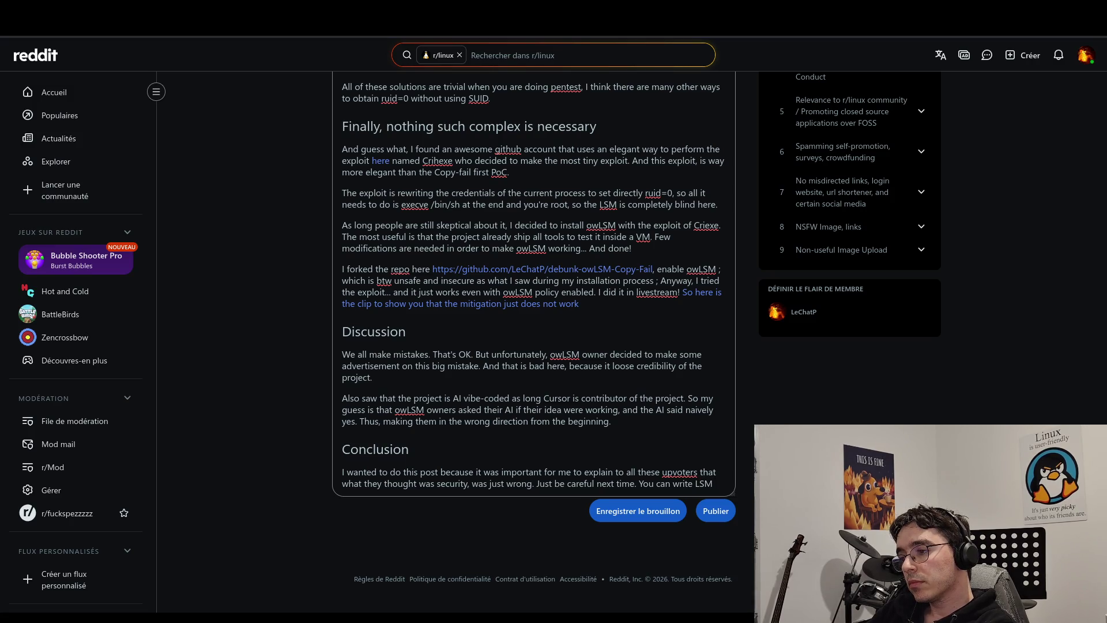
{"action": "type", "text": " BPF"}
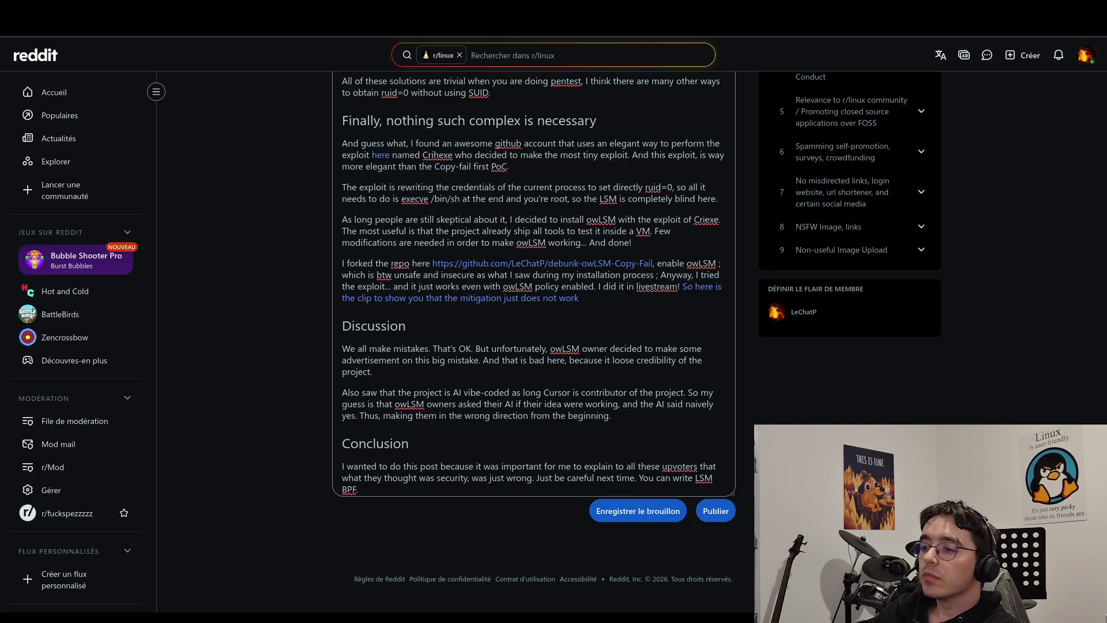
{"action": "type", "text": "It is "}
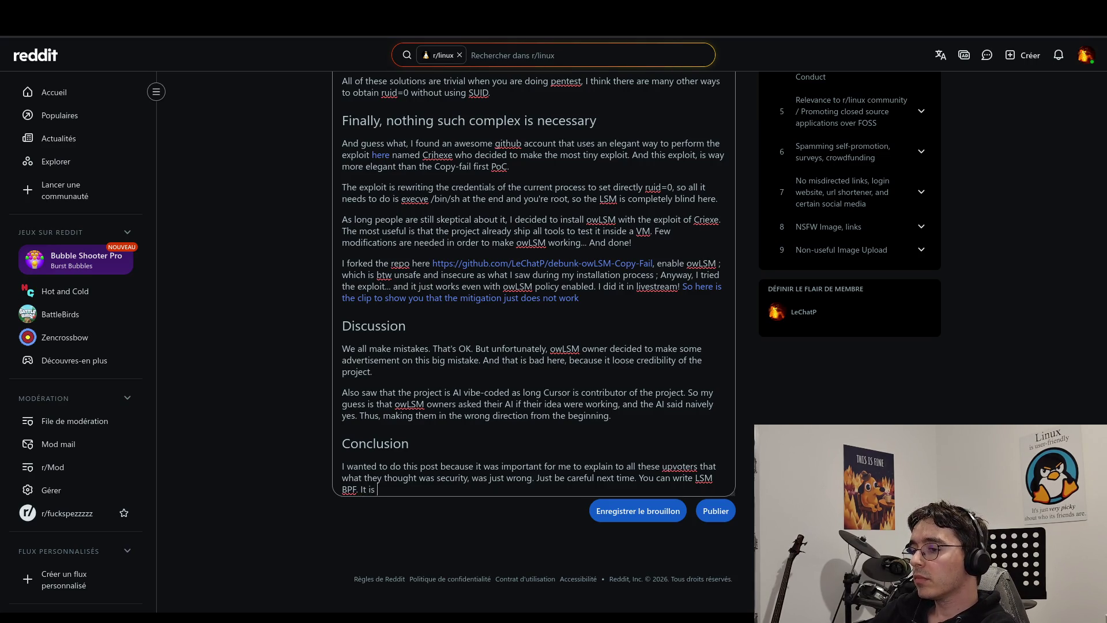
{"action": "type", "text": "a fea"}
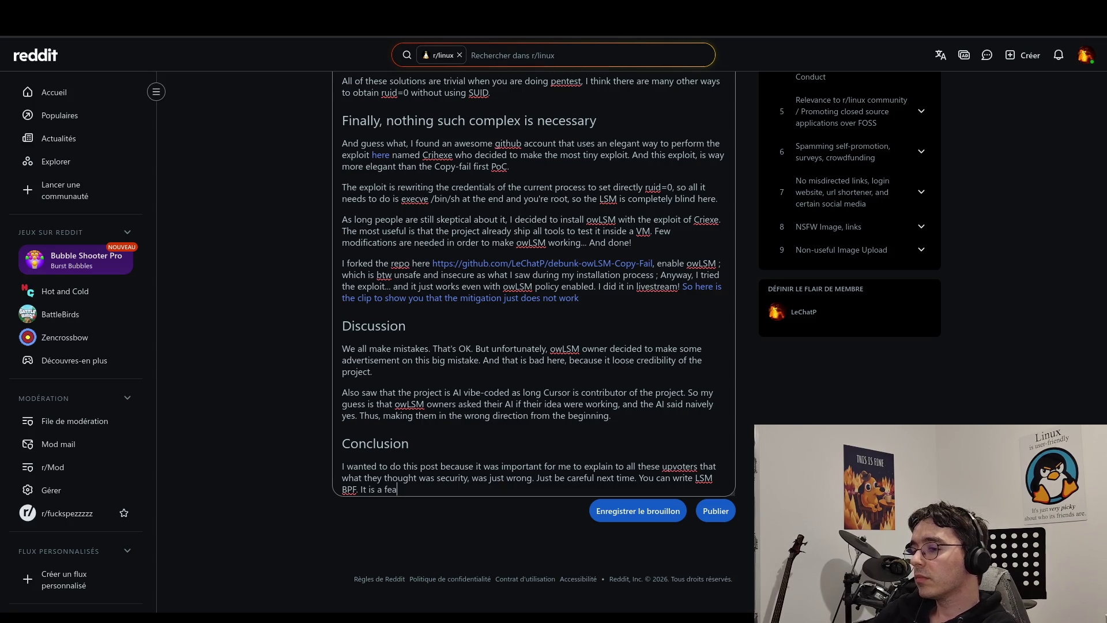
{"action": "key", "text": "BackSpace"}
{"action": "key", "text": "BackSpace"}
{"action": "key", "text": "BackSpace"}
{"action": "key", "text": "ctrl+BackSpace"}
{"action": "key", "text": "ctrl+BackSpace"}
{"action": "key", "text": "ctrl+BackSpace"}
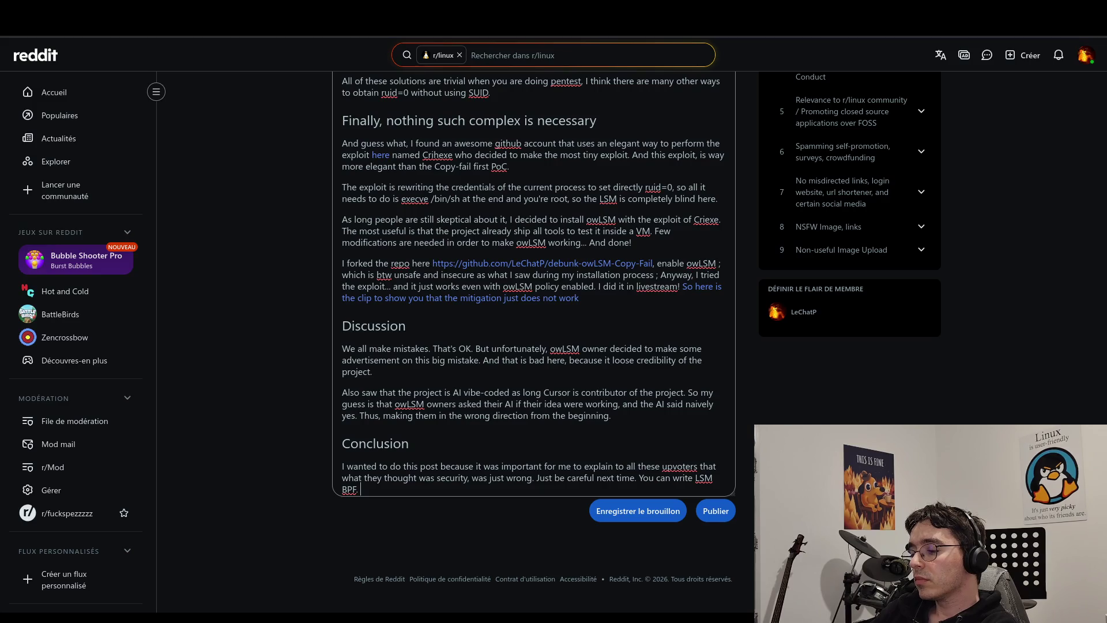
{"action": "type", "text": "it is "}
{"action": "type", "text": "not a ba"}
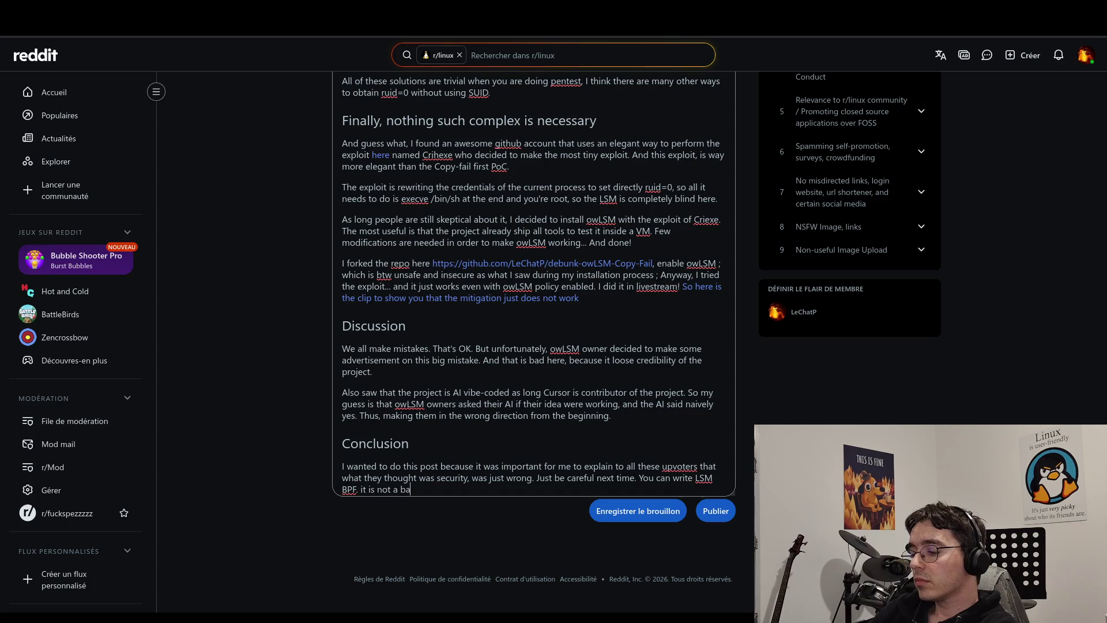
{"action": "type", "text": "d idea "}
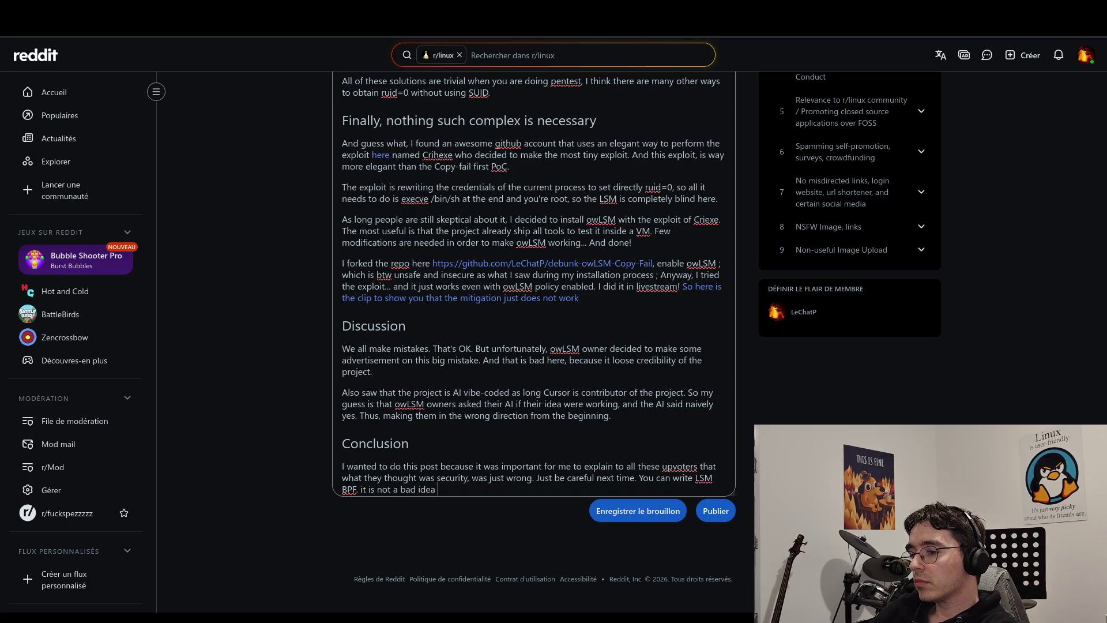
{"action": "type", "text": "in general. Just "}
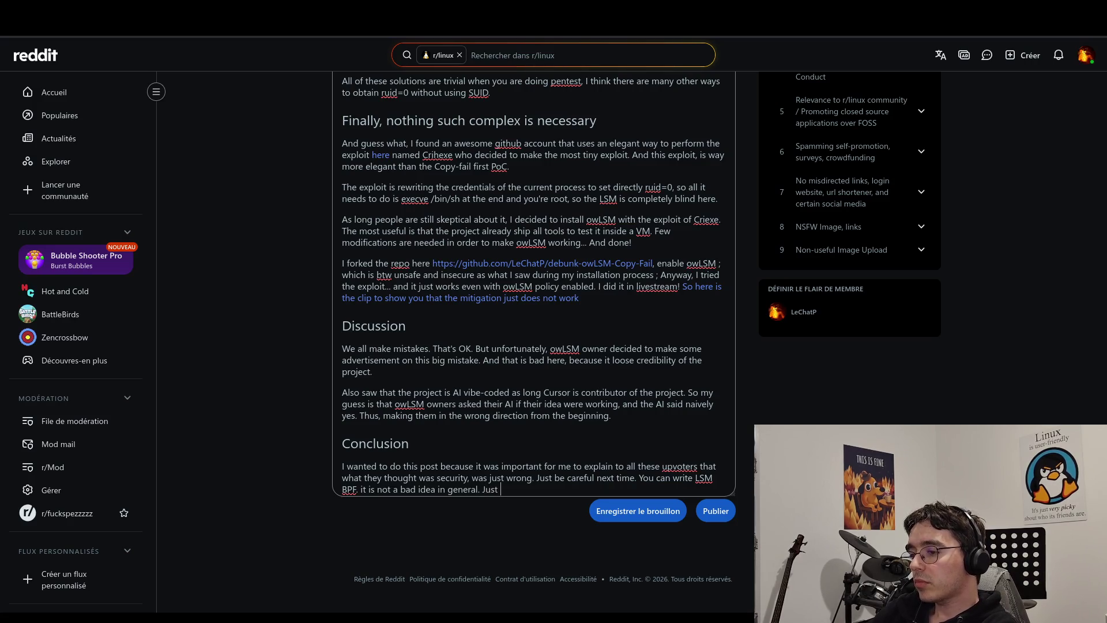
{"action": "type", "text": "do"}
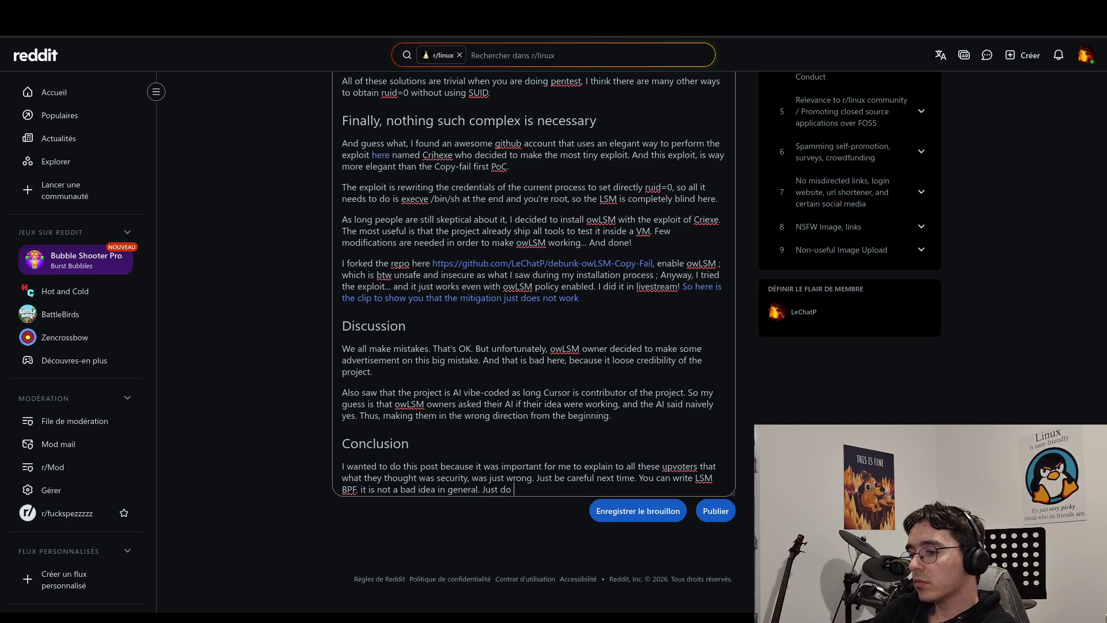
{"action": "type", "text": "it cau"}
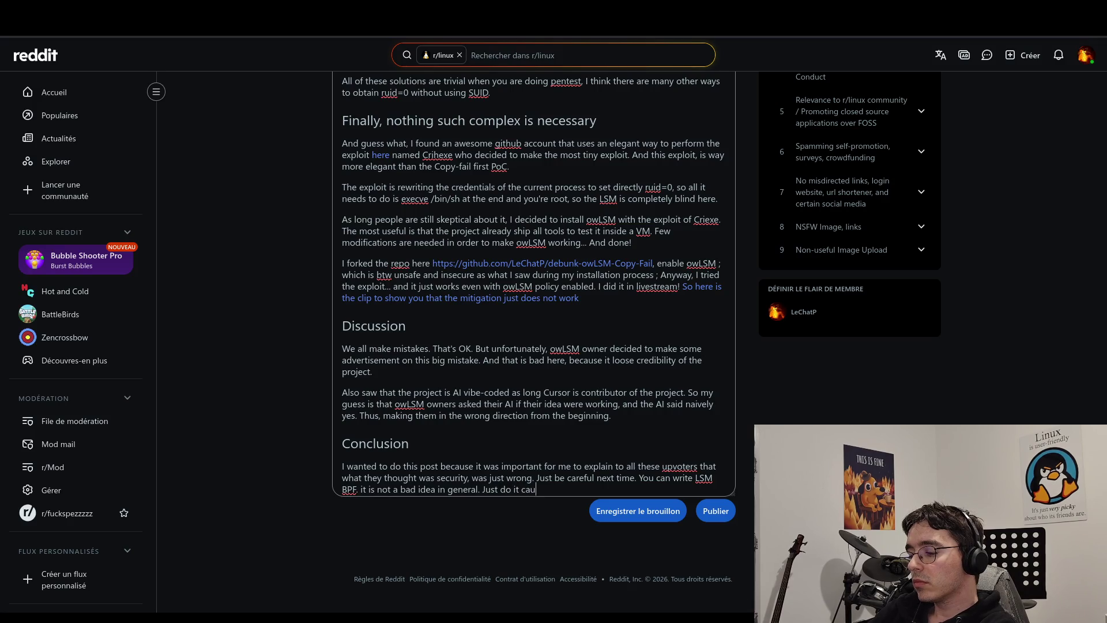
{"action": "type", "text": "tion"}
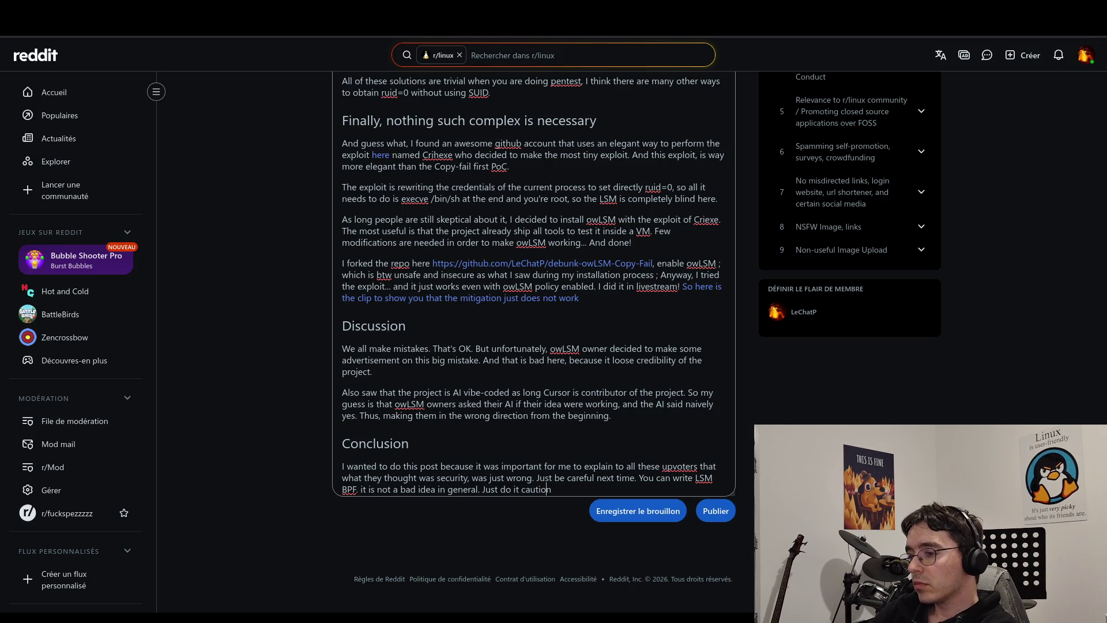
{"action": "type", "text": " with "}
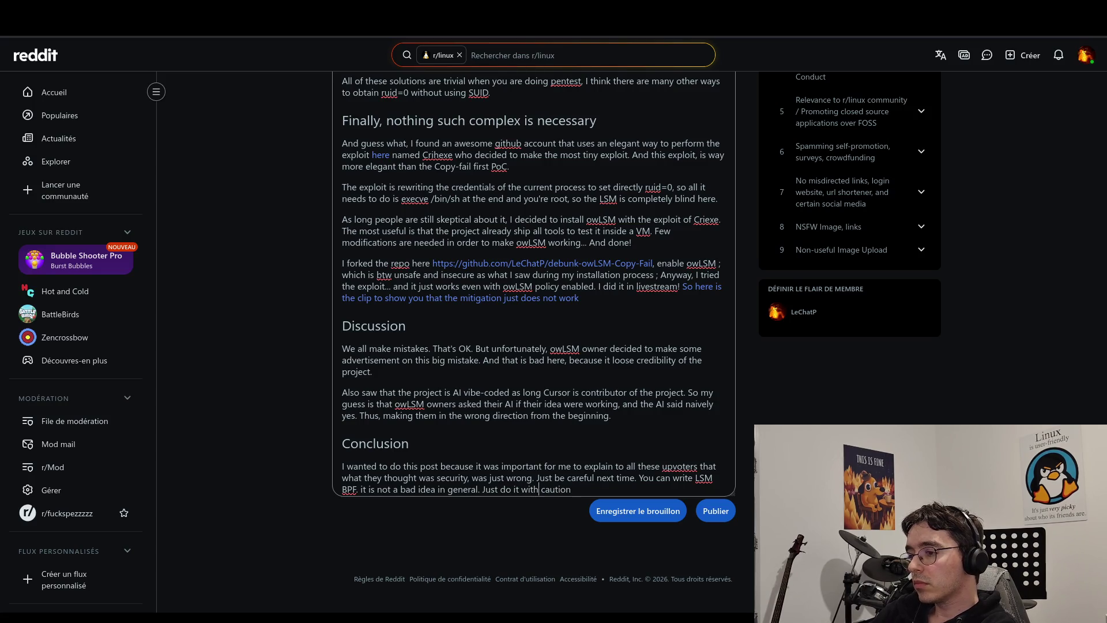
{"action": "type", "text": "."}
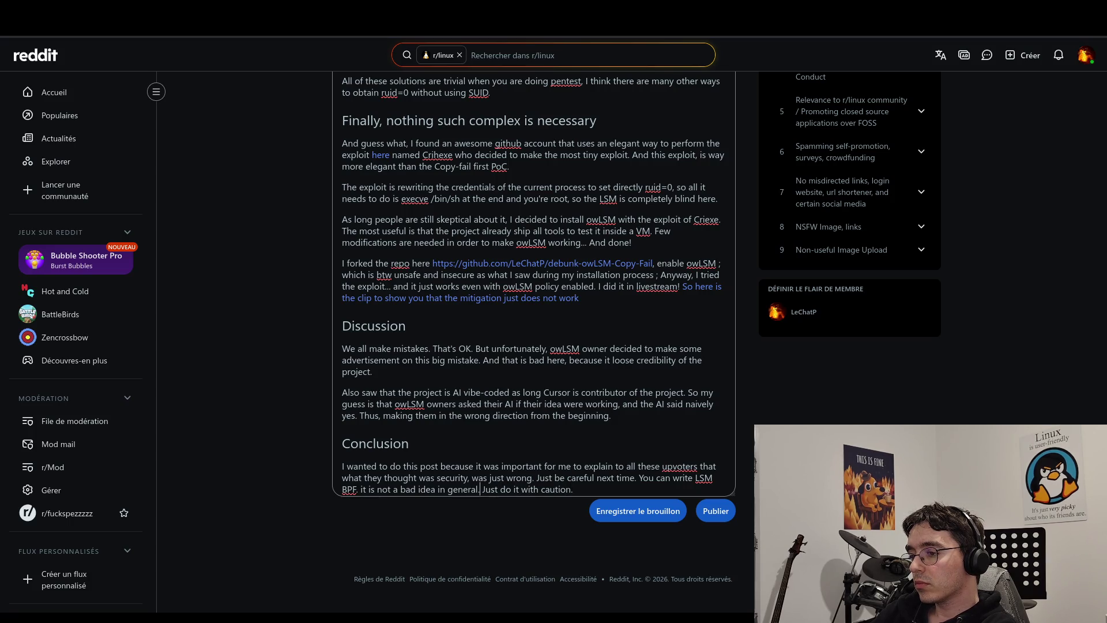
Insert the aside '(just a high overhead solution)' into the LSM BPF sentence.
{"action": "type", "text": "(just a "}
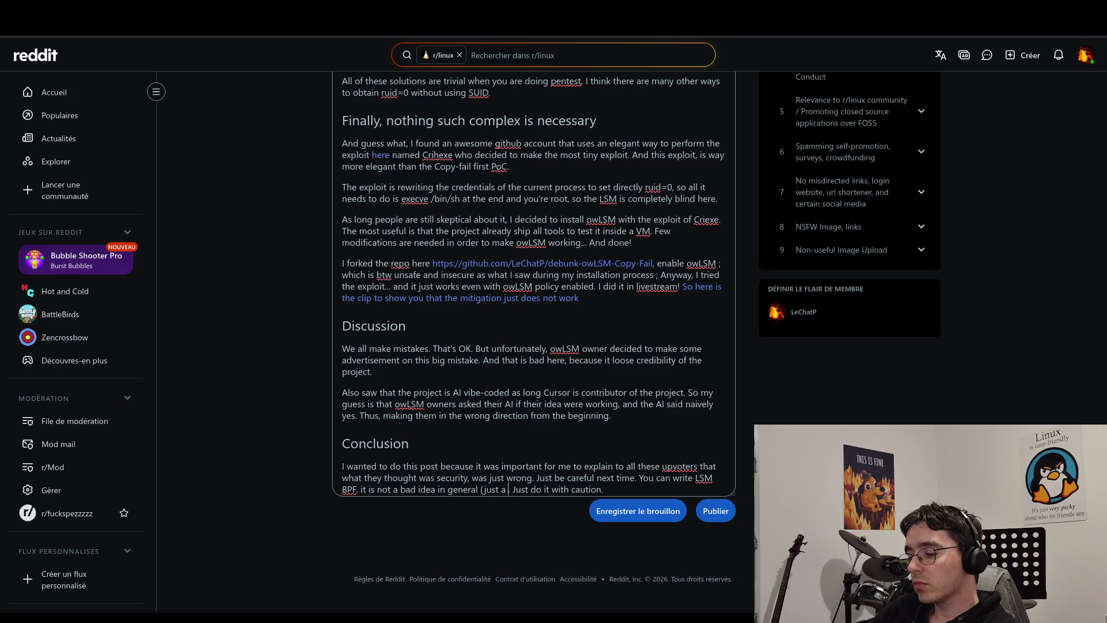
{"action": "type", "text": "highly "}
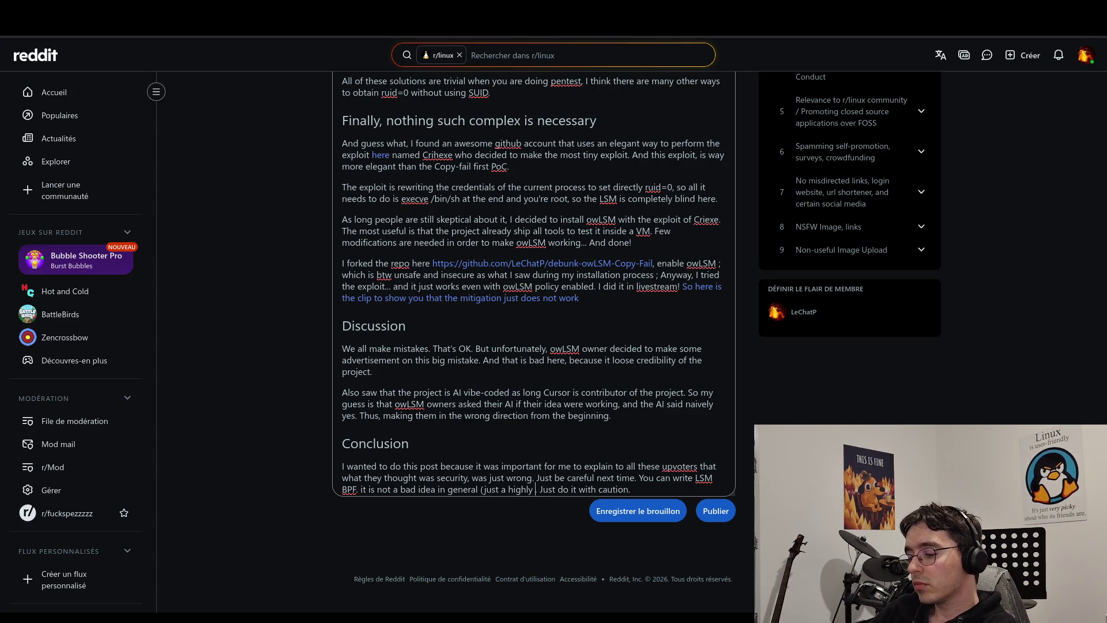
{"action": "type", "text": "oerge"}
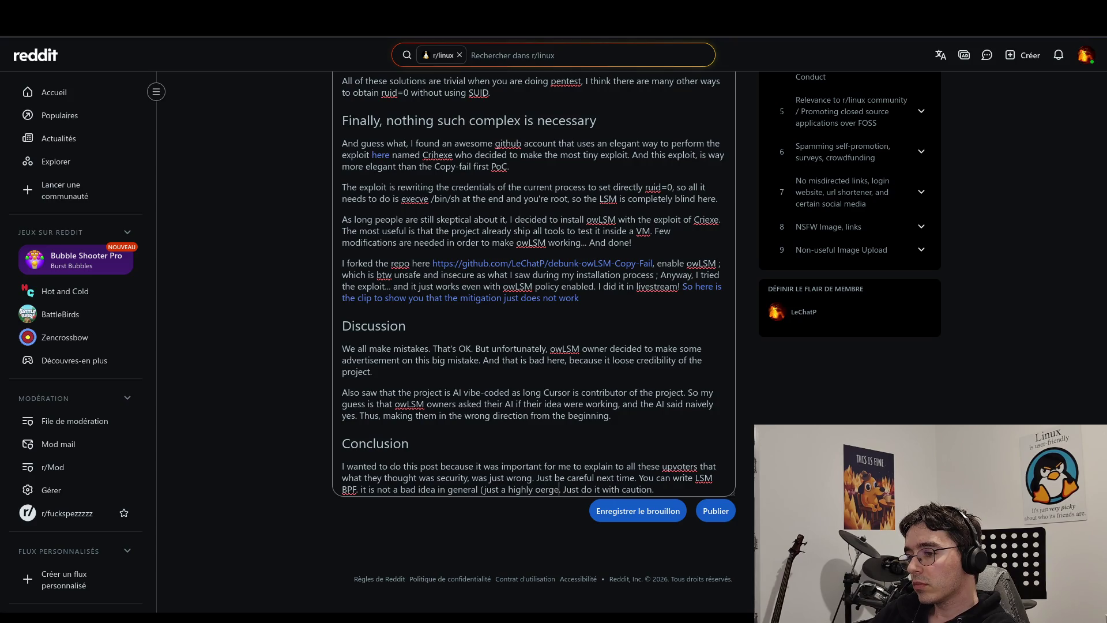
{"action": "key", "text": "BackSpace"}
{"action": "key", "text": "BackSpace"}
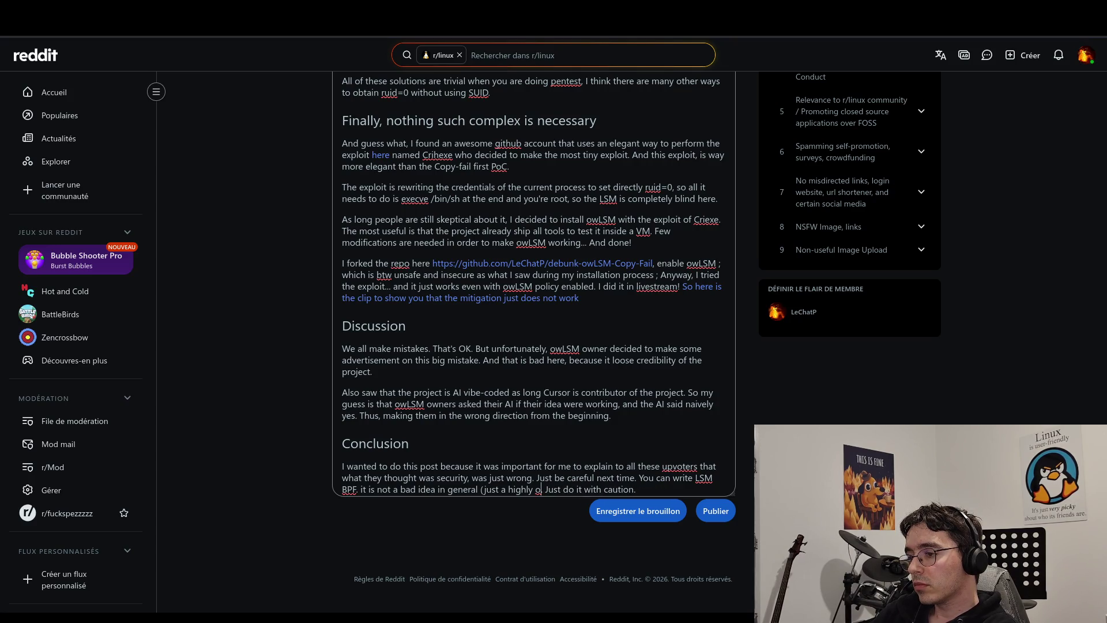
{"action": "type", "text": "verhead"}
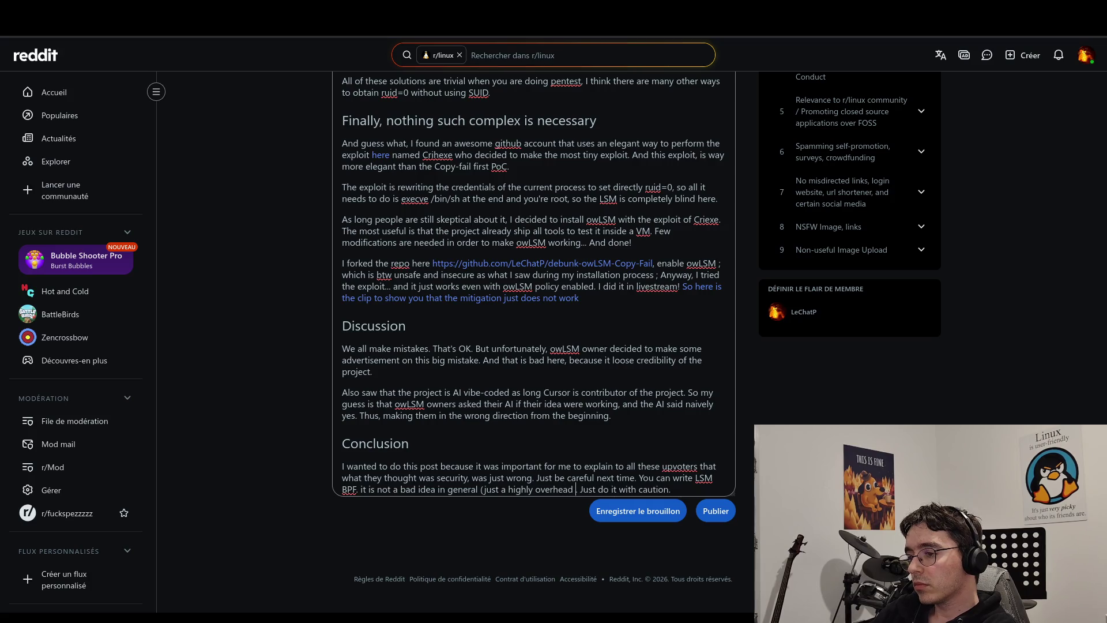
{"action": "key", "text": "BackSpace"}
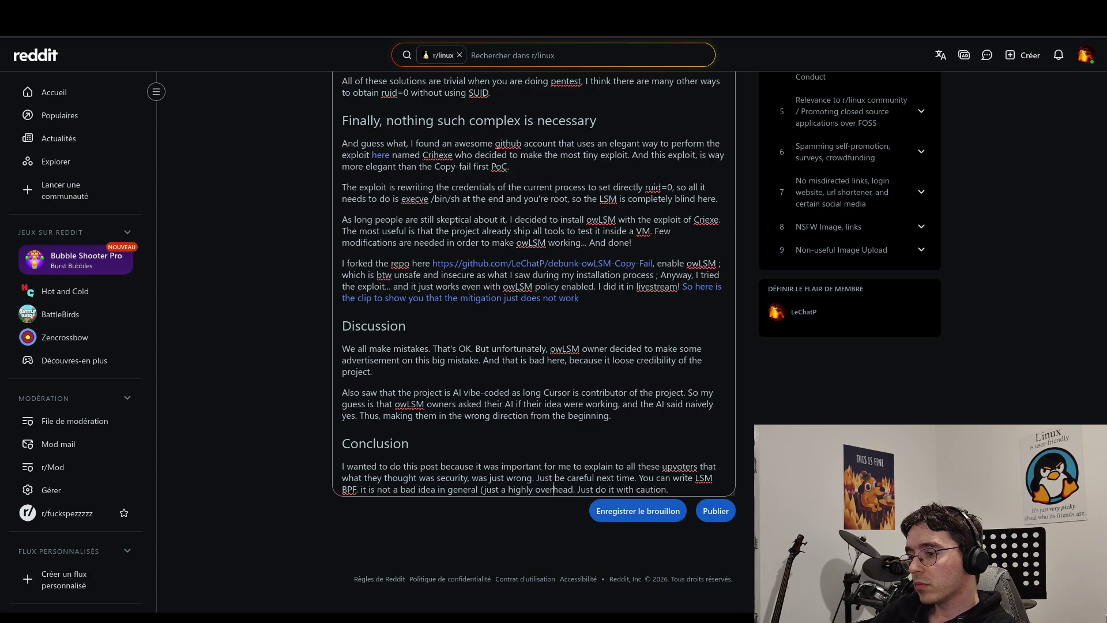
{"action": "key", "text": "BackSpace"}
{"action": "key", "text": "BackSpace"}
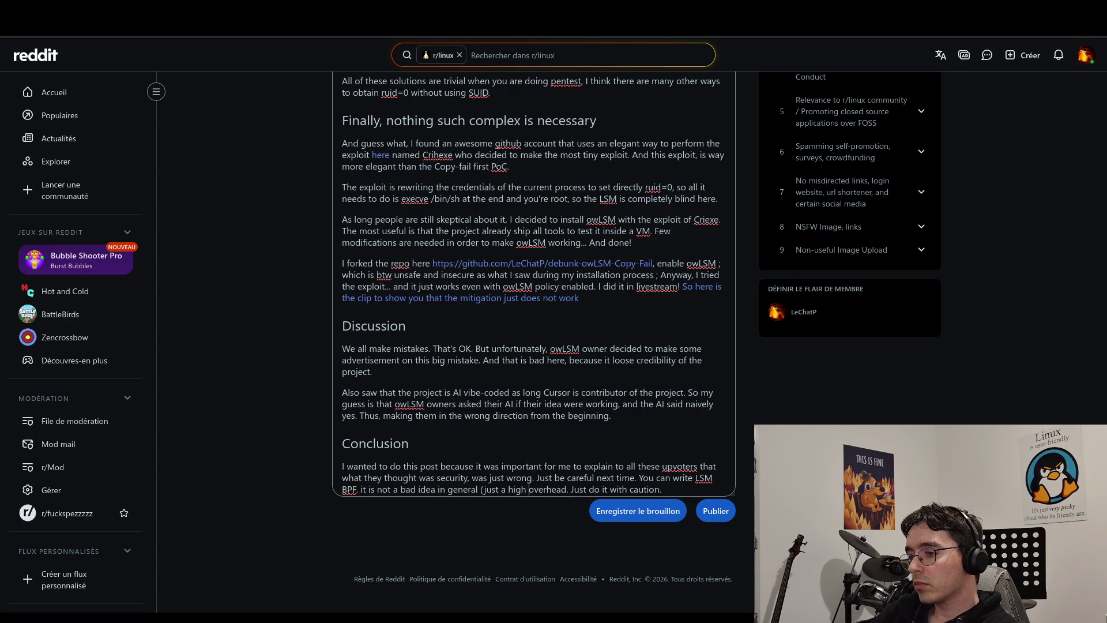
{"action": "left_click", "coordinate": [566, 488]}
{"action": "type", "text": "solution"}
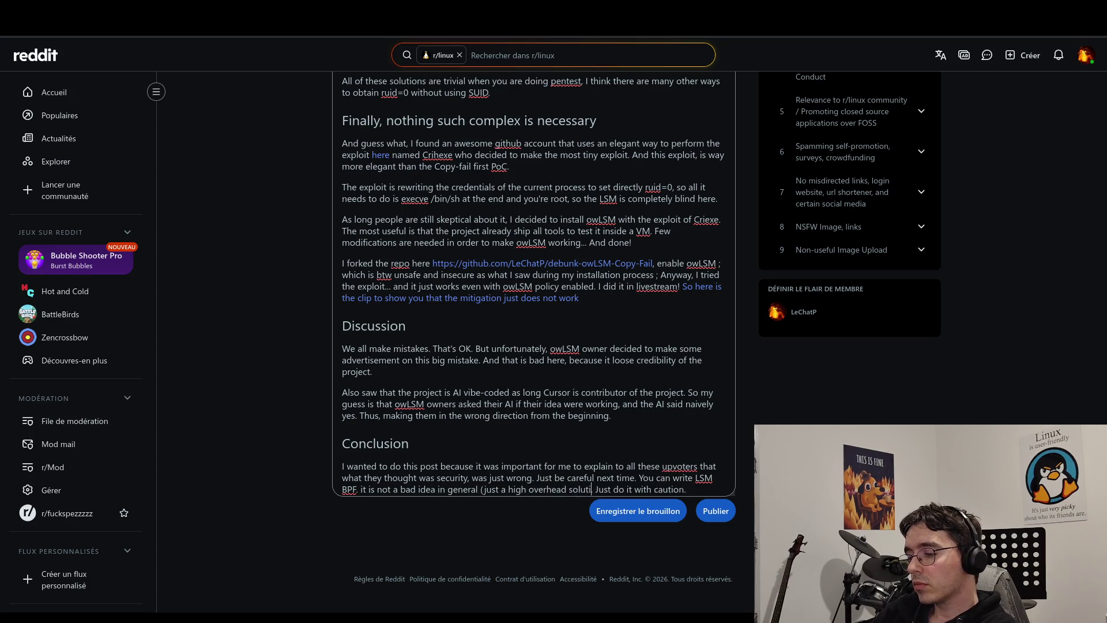
{"action": "type", "text": ")."}
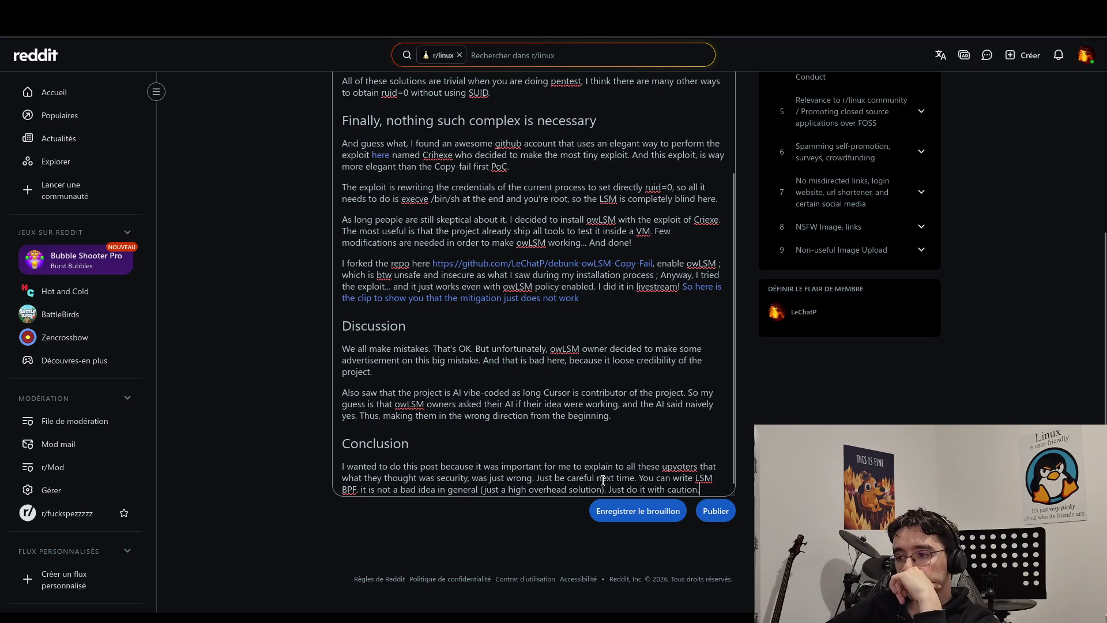
Revise the caution wording, then delete the LSM BPF advice sentences entirely.
{"action": "left_click_drag", "start_coordinate": [607, 488], "coordinate": [486, 488]}
{"action": "left_click", "coordinate": [395, 489]}
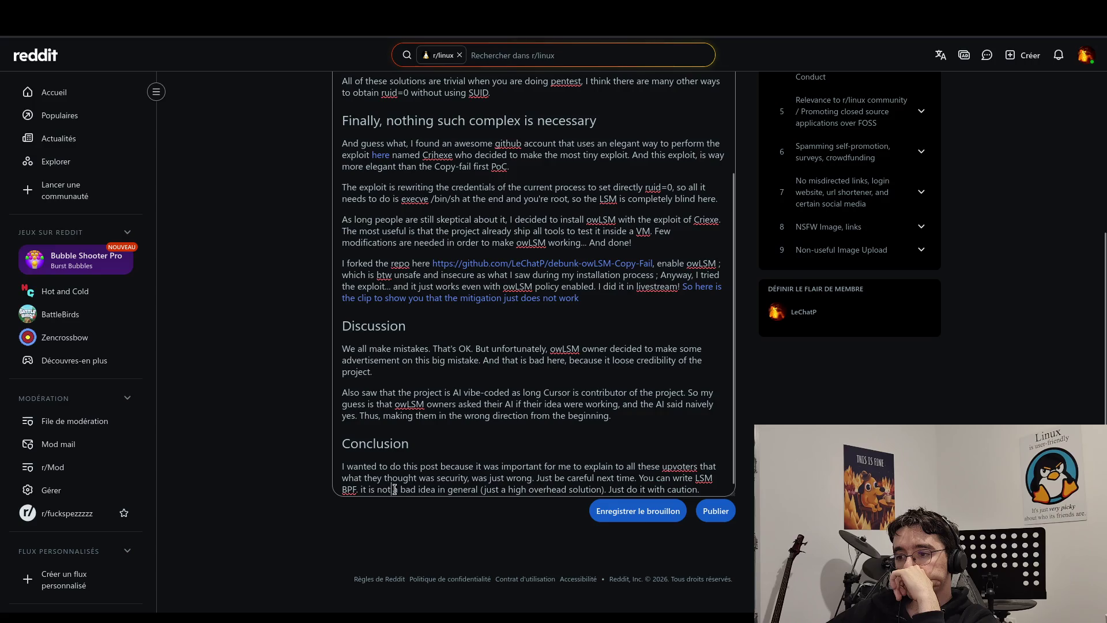
{"action": "type", "text": "a so"}
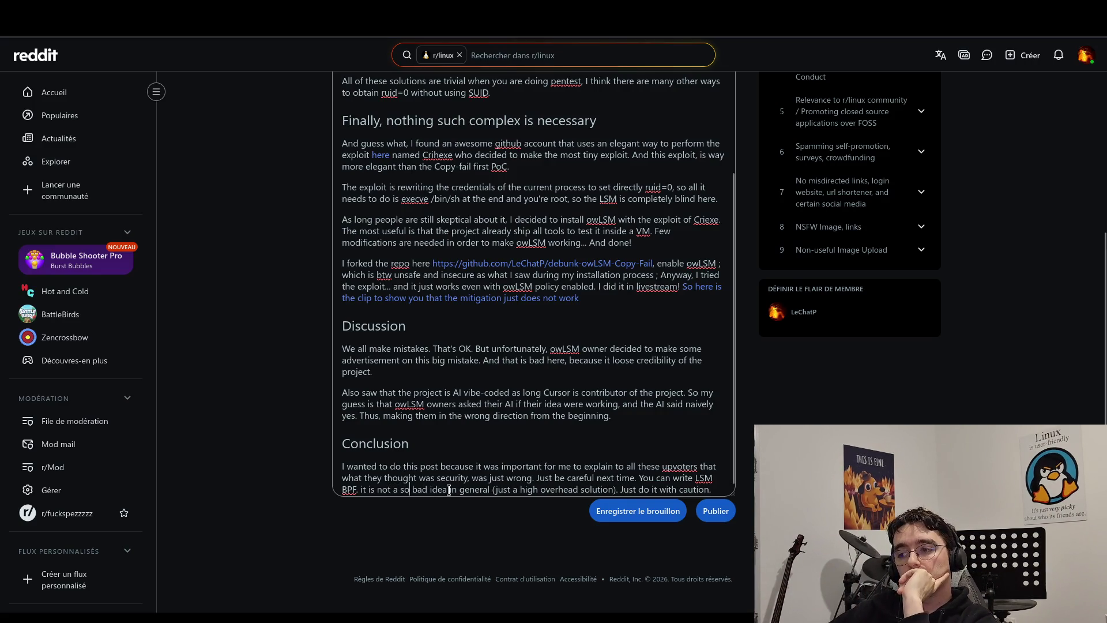
{"action": "mouse_move", "coordinate": [448, 489]}
{"action": "left_mouse_down"}
{"action": "mouse_move", "coordinate": [657, 487]}
{"action": "mouse_move", "coordinate": [617, 486]}
{"action": "left_mouse_up"}
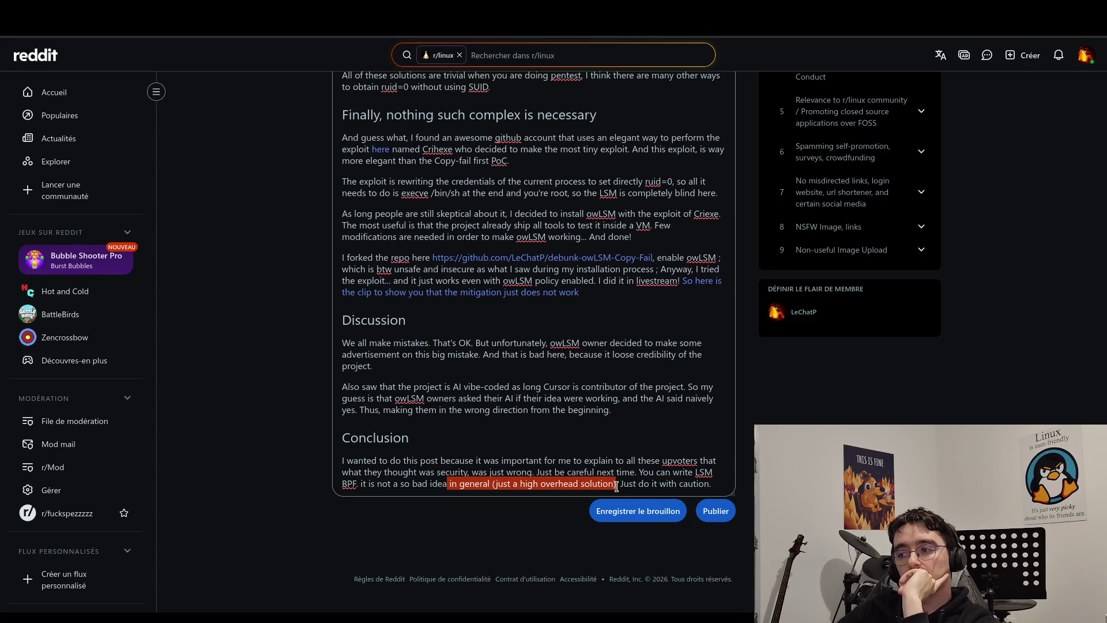
{"action": "key", "text": "BackSpace"}
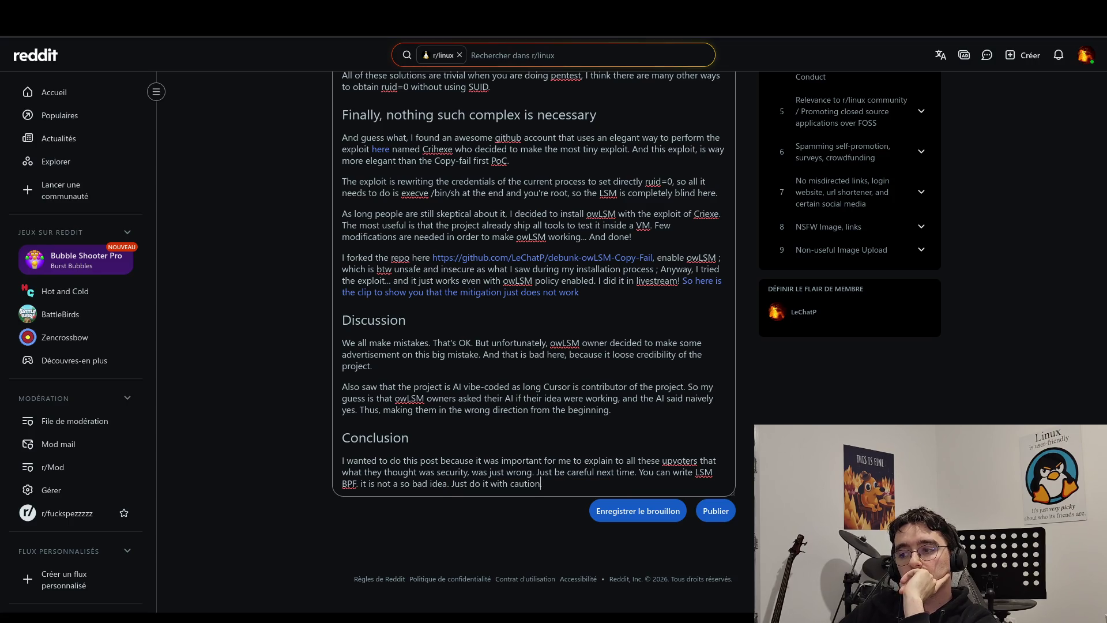
{"action": "key", "text": "BackSpace"}
{"action": "type", "text": ", "}
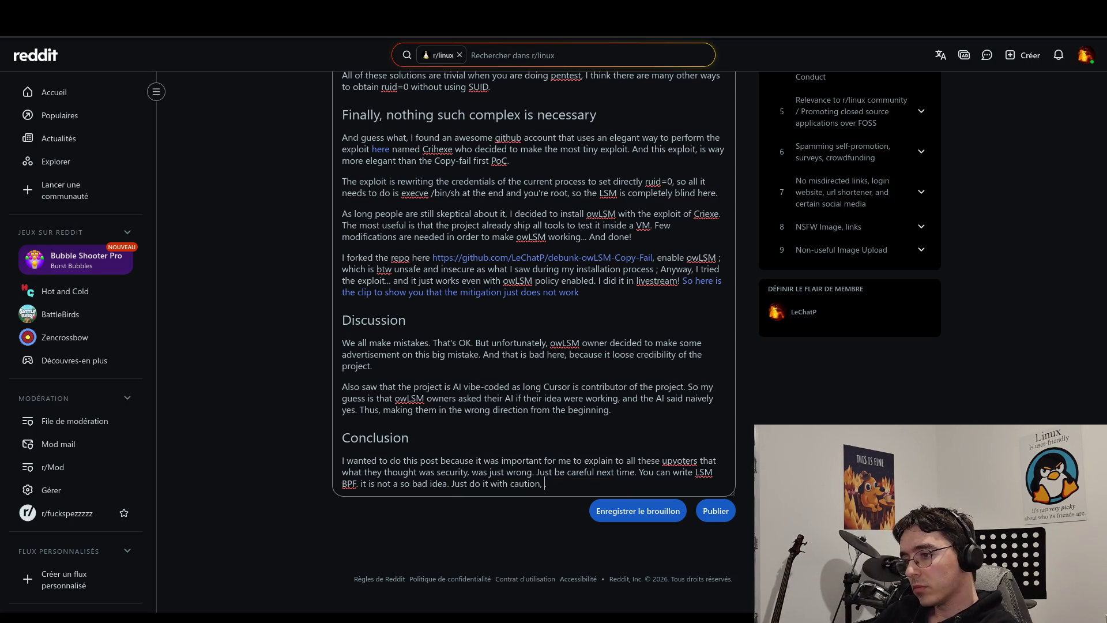
{"action": "type", "text": "not"}
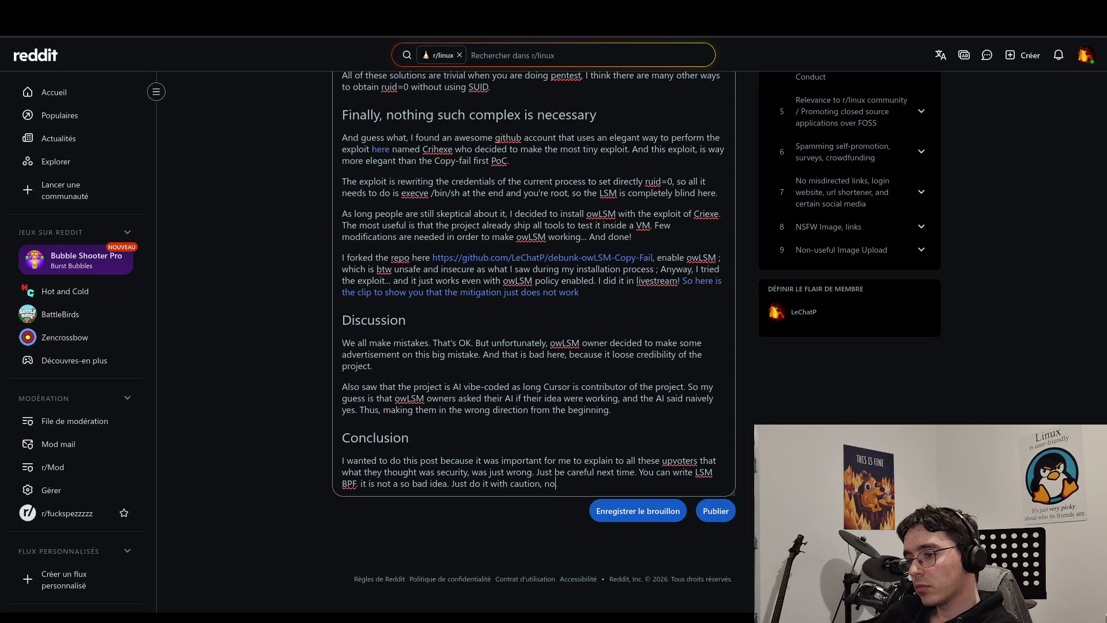
{"action": "key", "text": "BackSpace"}
{"action": "key", "text": "BackSpace"}
{"action": "key", "text": "BackSpace"}
{"action": "type", "text": "."}
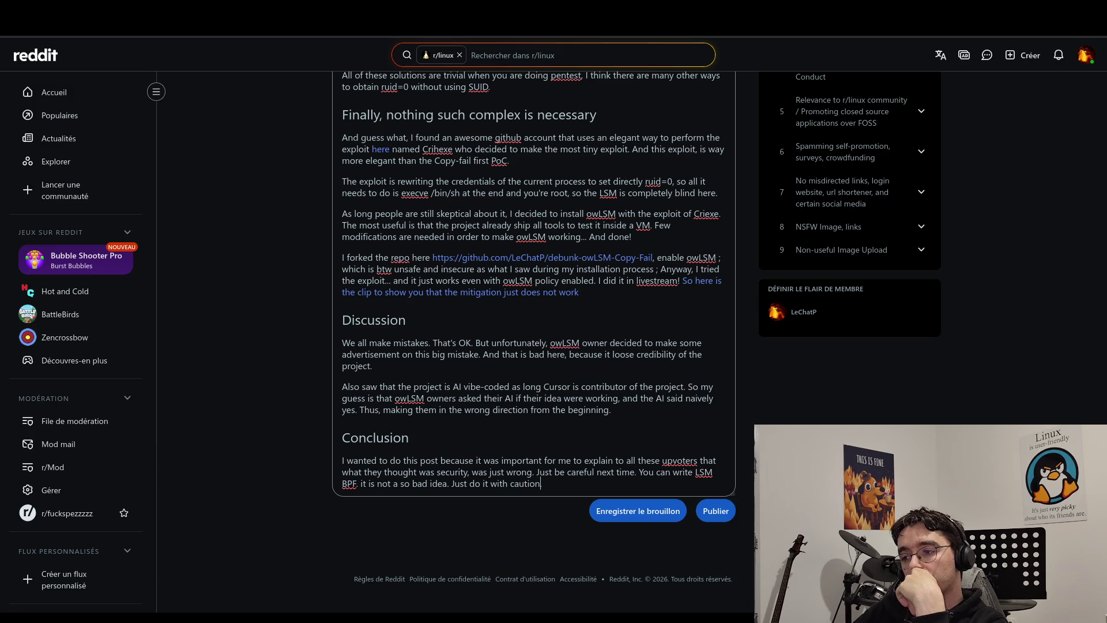
{"action": "mouse_move", "coordinate": [639, 471]}
{"action": "left_mouse_down"}
{"action": "mouse_move", "coordinate": [442, 485]}
{"action": "mouse_move", "coordinate": [546, 486]}
{"action": "left_mouse_up"}
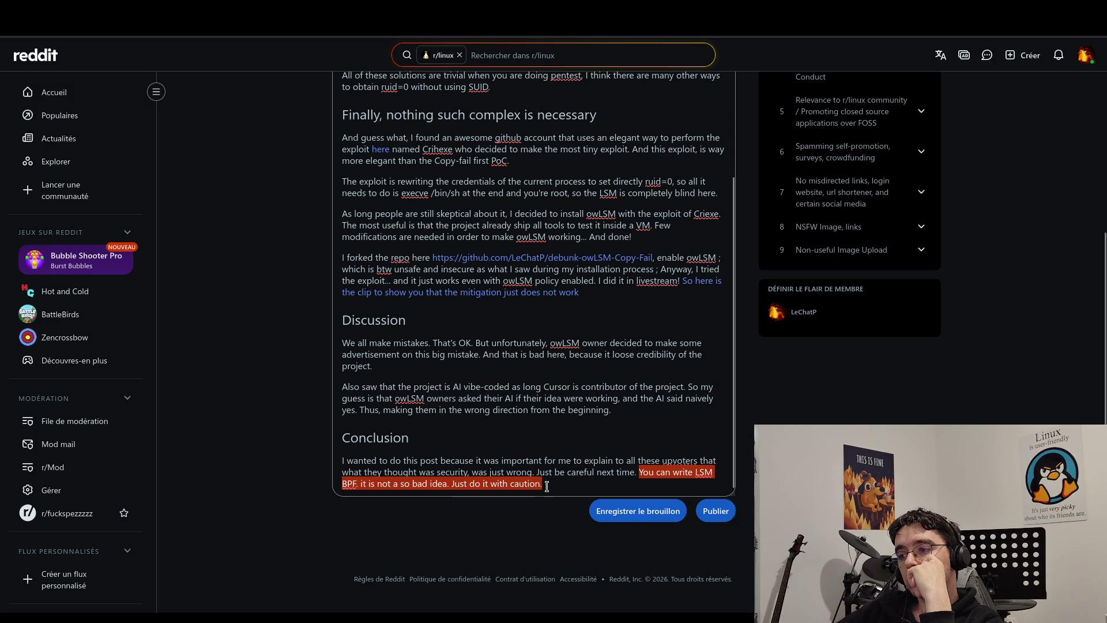
{"action": "key", "text": "BackSpace"}
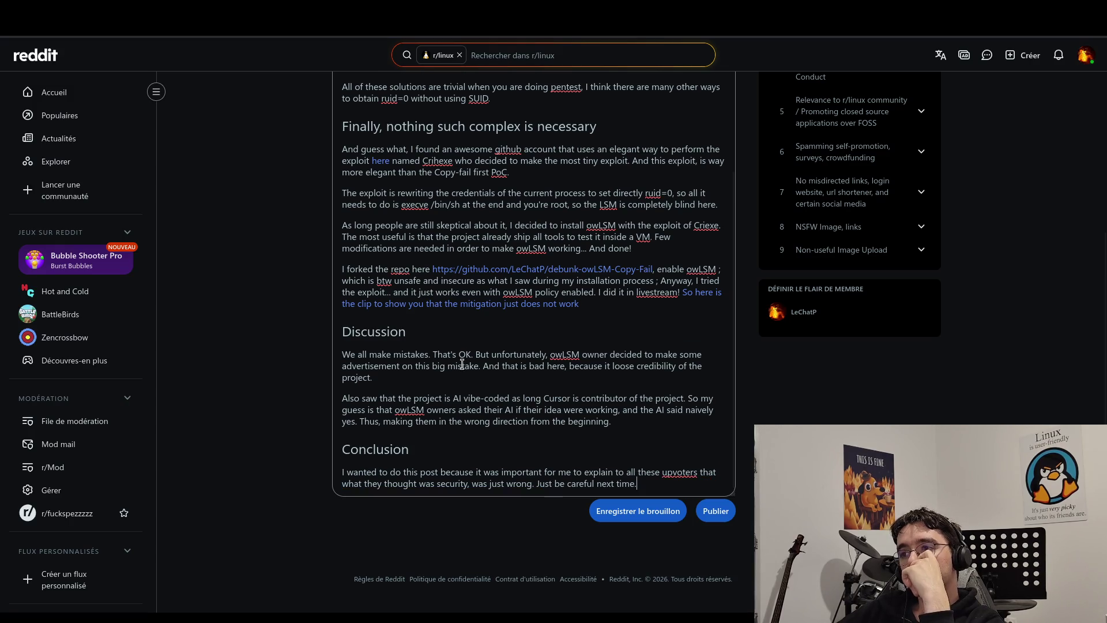
In Markdown mode, replace the forked-repo URL link label with 'here'.
{"action": "scroll", "coordinate": [462, 282], "scroll_direction": "up", "scroll_amount": 3}
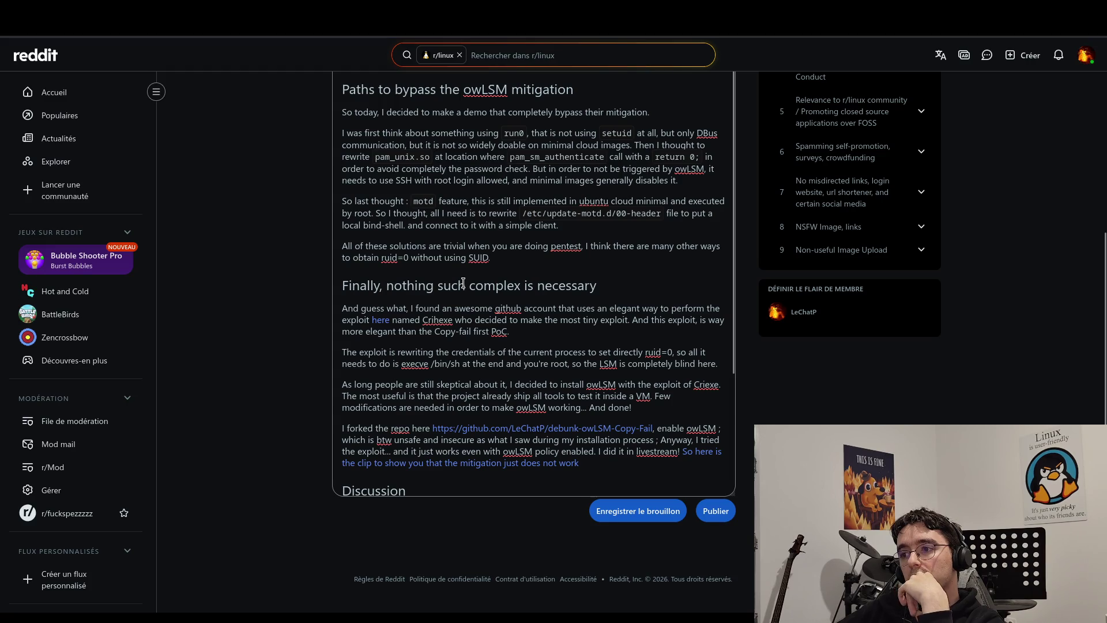
{"action": "scroll", "coordinate": [463, 281], "scroll_direction": "up", "scroll_amount": 1}
{"action": "scroll", "coordinate": [462, 287], "scroll_direction": "up", "scroll_amount": 3}
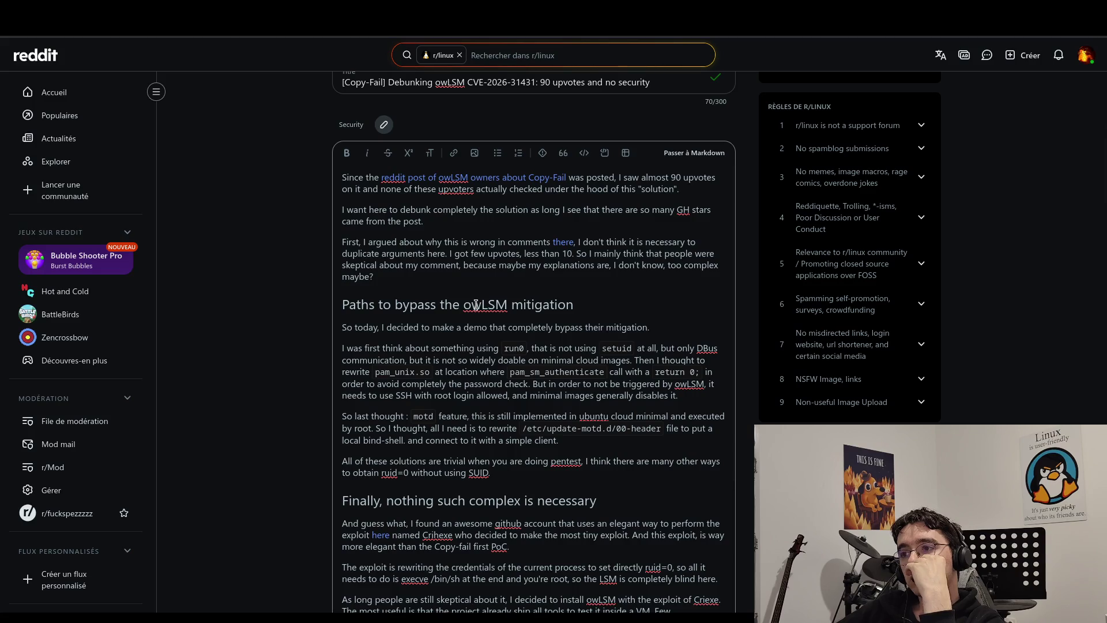
{"action": "scroll", "coordinate": [476, 305], "scroll_direction": "down", "scroll_amount": 4}
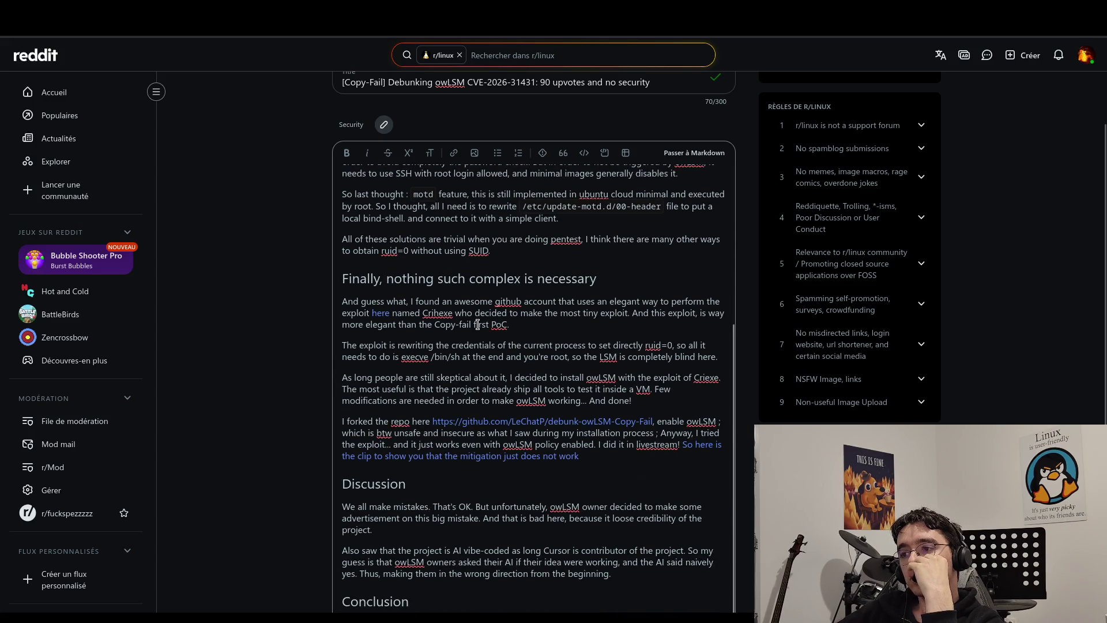
{"action": "scroll", "coordinate": [476, 304], "scroll_direction": "down", "scroll_amount": 3}
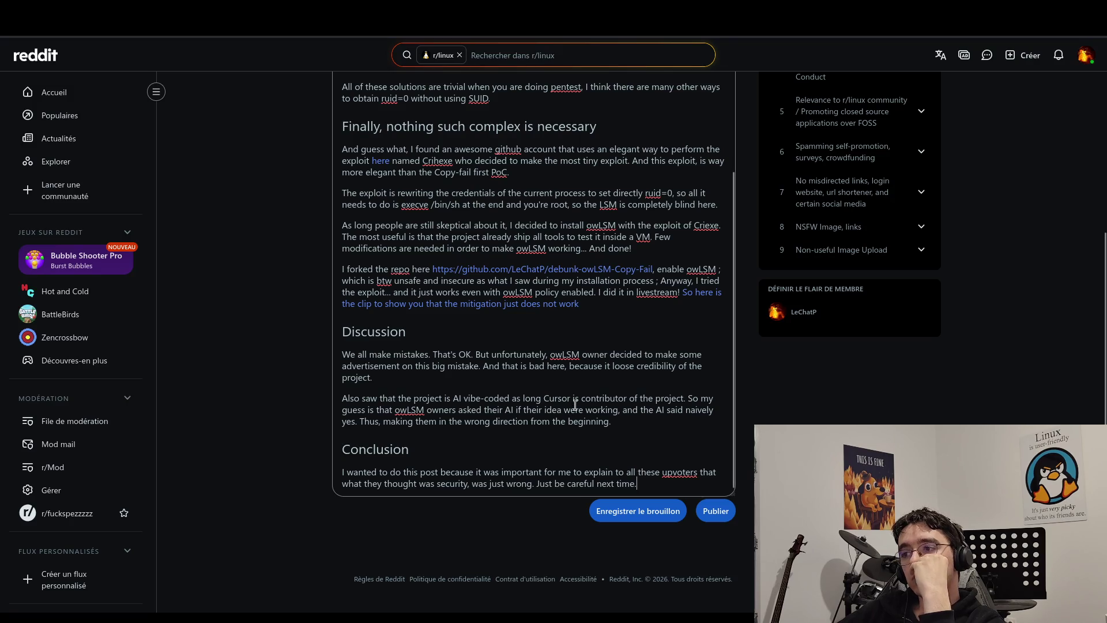
{"action": "scroll", "coordinate": [654, 216], "scroll_direction": "up", "scroll_amount": 10}
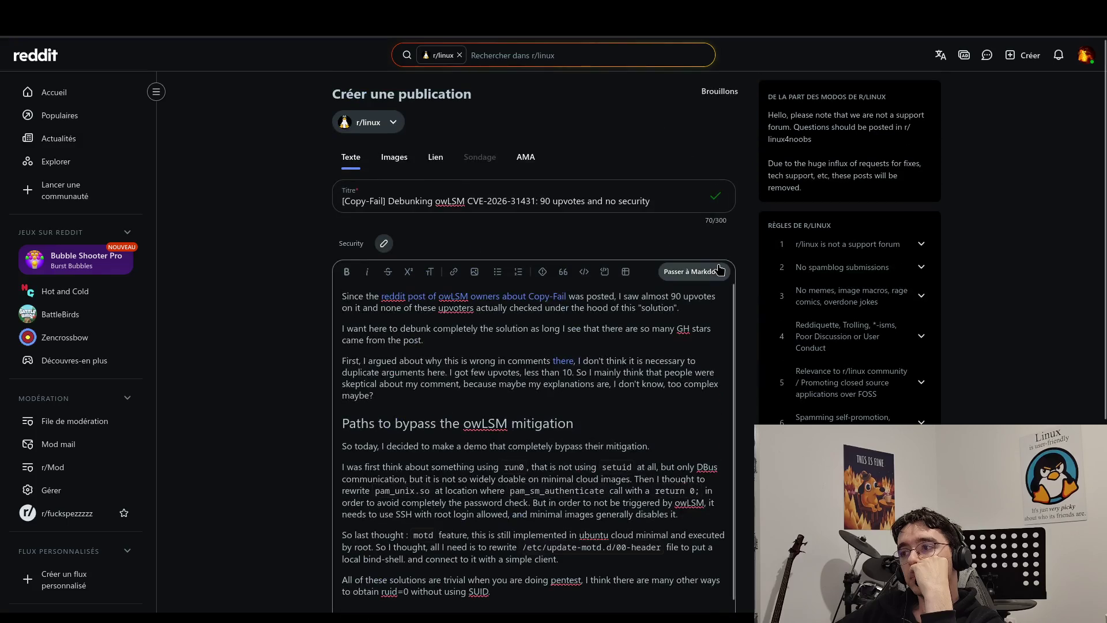
{"action": "left_click", "coordinate": [694, 272]}
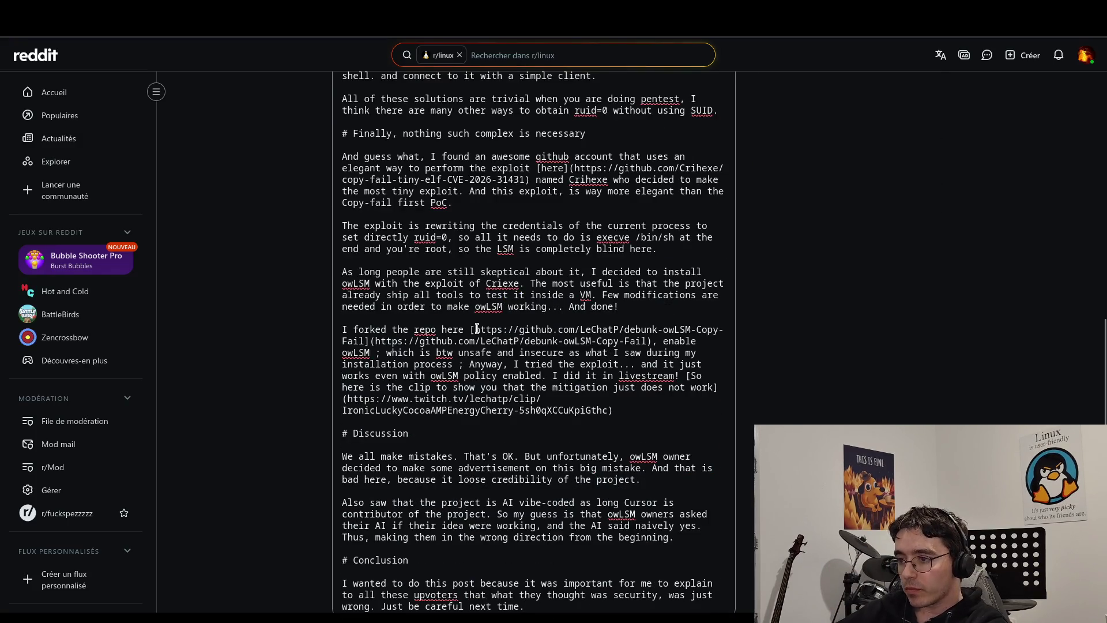
{"action": "mouse_move", "coordinate": [475, 329]}
{"action": "left_mouse_down"}
{"action": "mouse_move", "coordinate": [691, 333]}
{"action": "mouse_move", "coordinate": [683, 343]}
{"action": "mouse_move", "coordinate": [363, 338]}
{"action": "left_mouse_up"}
{"action": "key", "text": "BackSpace"}
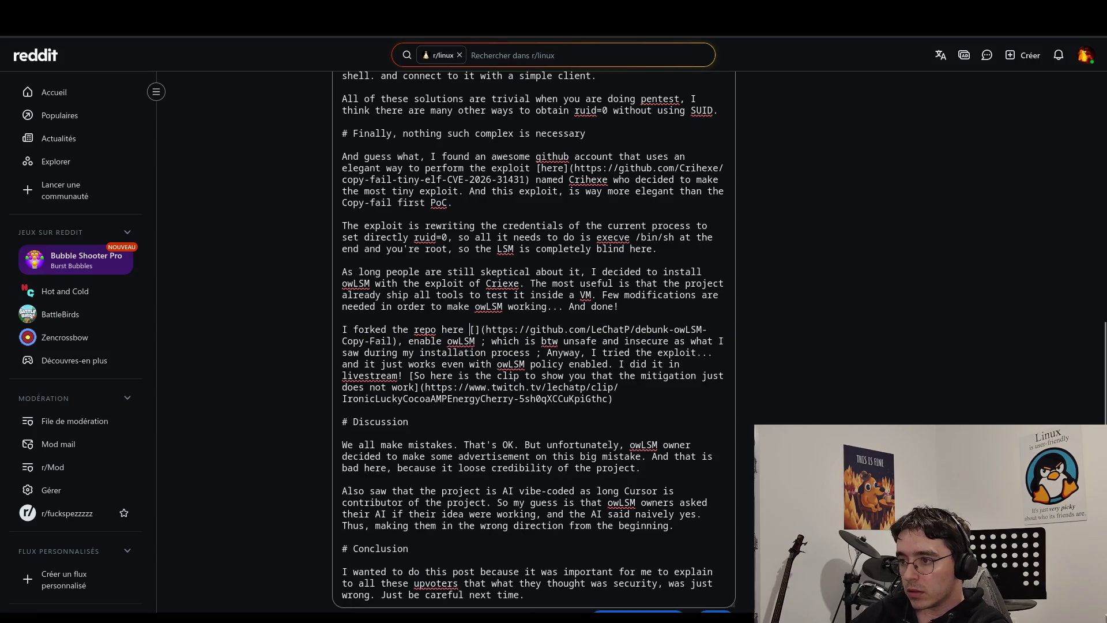
{"action": "type", "text": "here"}
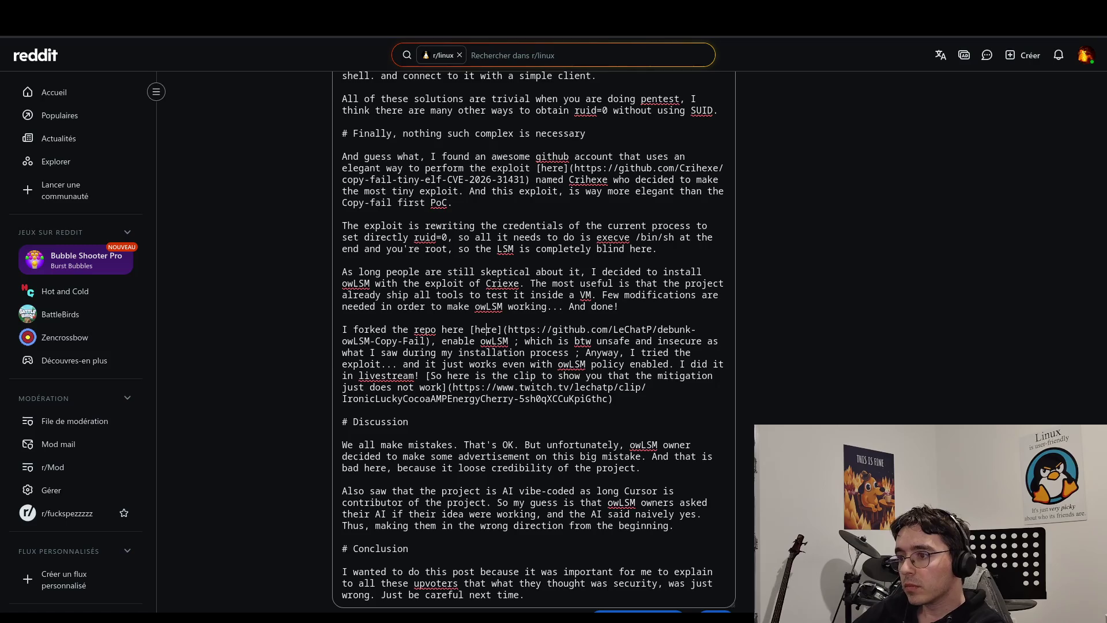
{"action": "key", "text": "BackSpace"}
{"action": "key", "text": "BackSpace"}
{"action": "key", "text": "BackSpace"}
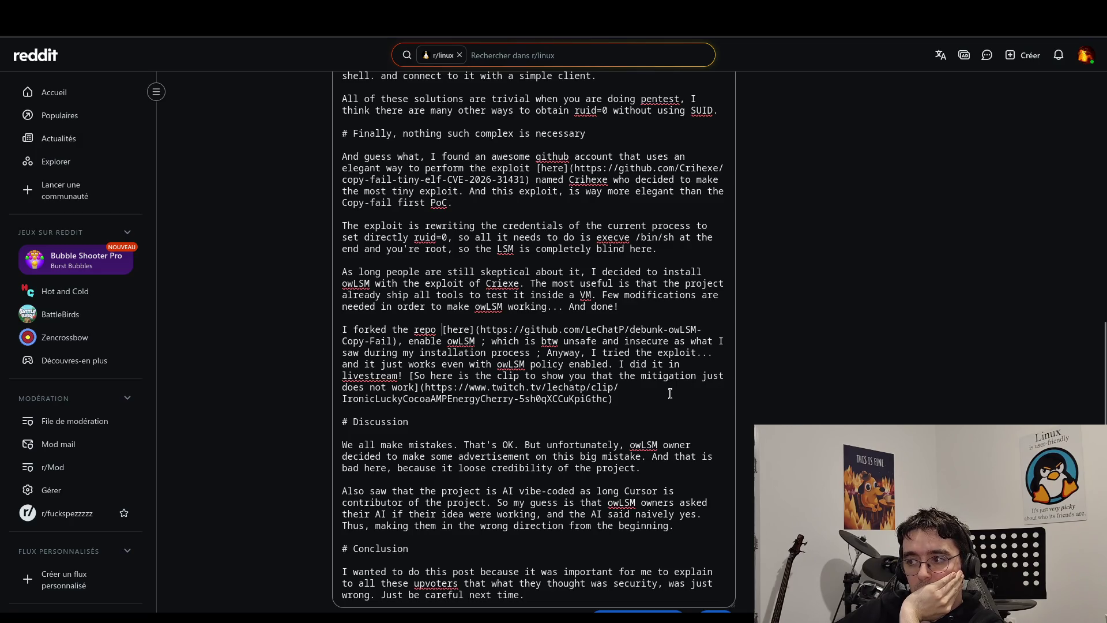
Return the post body to the rich text editor at the end of the Discussion paragraph.
{"action": "scroll", "coordinate": [759, 395], "scroll_direction": "up", "scroll_amount": 10}
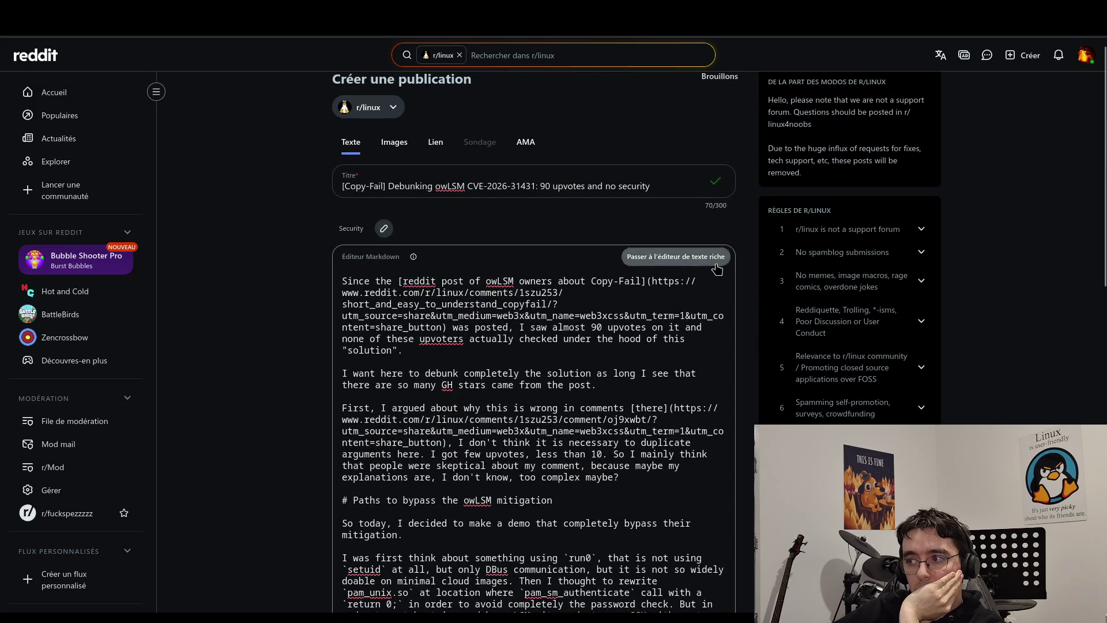
{"action": "left_click", "coordinate": [692, 257]}
{"action": "scroll", "coordinate": [703, 410], "scroll_direction": "down", "scroll_amount": 5}
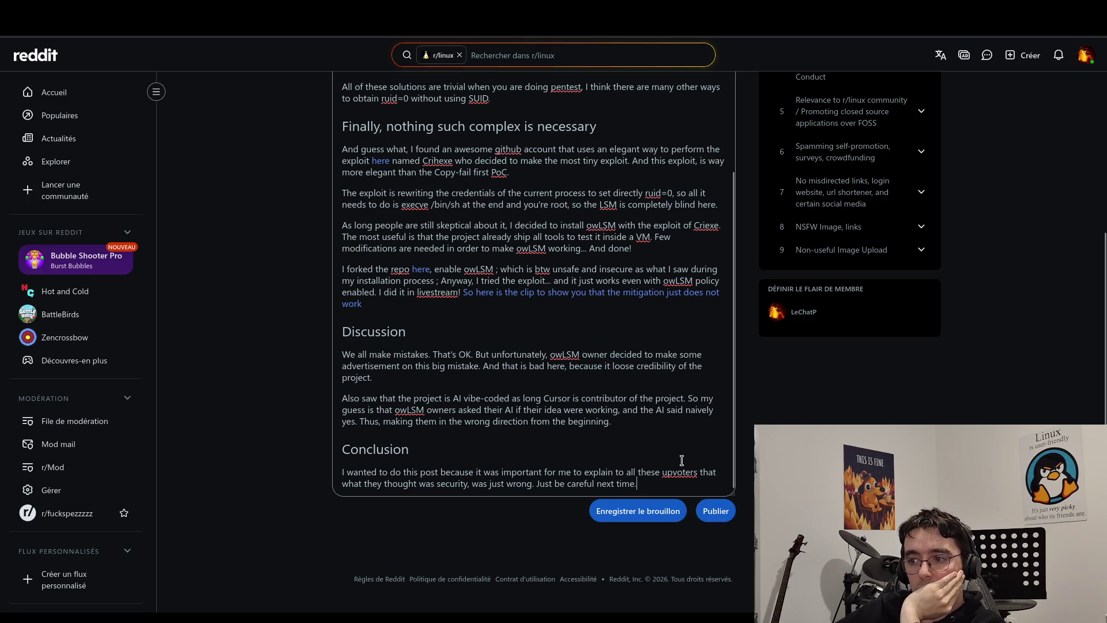
{"action": "key", "text": "Up"}
{"action": "key", "text": "Up"}
{"action": "key", "text": "Home"}
{"action": "left_click", "coordinate": [695, 417]}
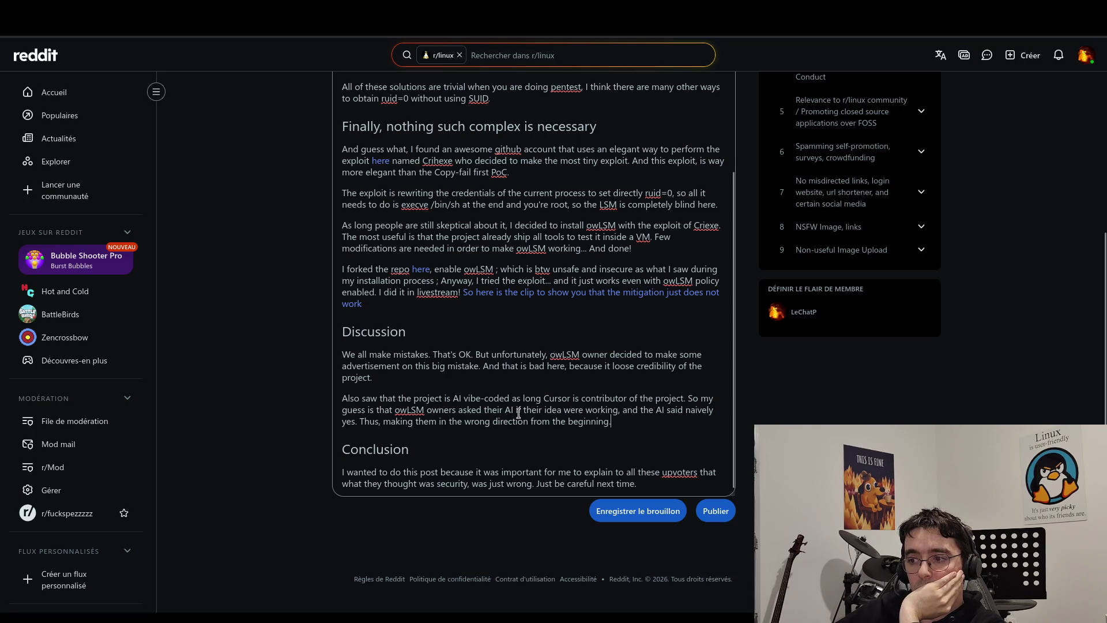
{"action": "left_click", "coordinate": [671, 480]}
{"action": "scroll", "coordinate": [622, 365], "scroll_direction": "up", "scroll_amount": 5}
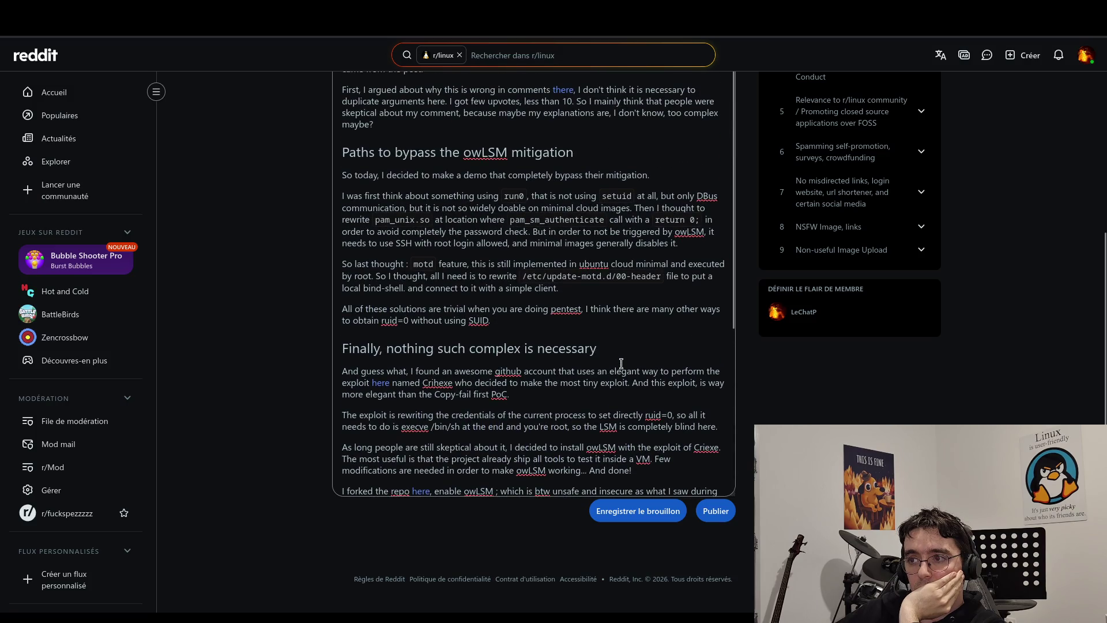
{"action": "scroll", "coordinate": [620, 364], "scroll_direction": "down", "scroll_amount": 4}
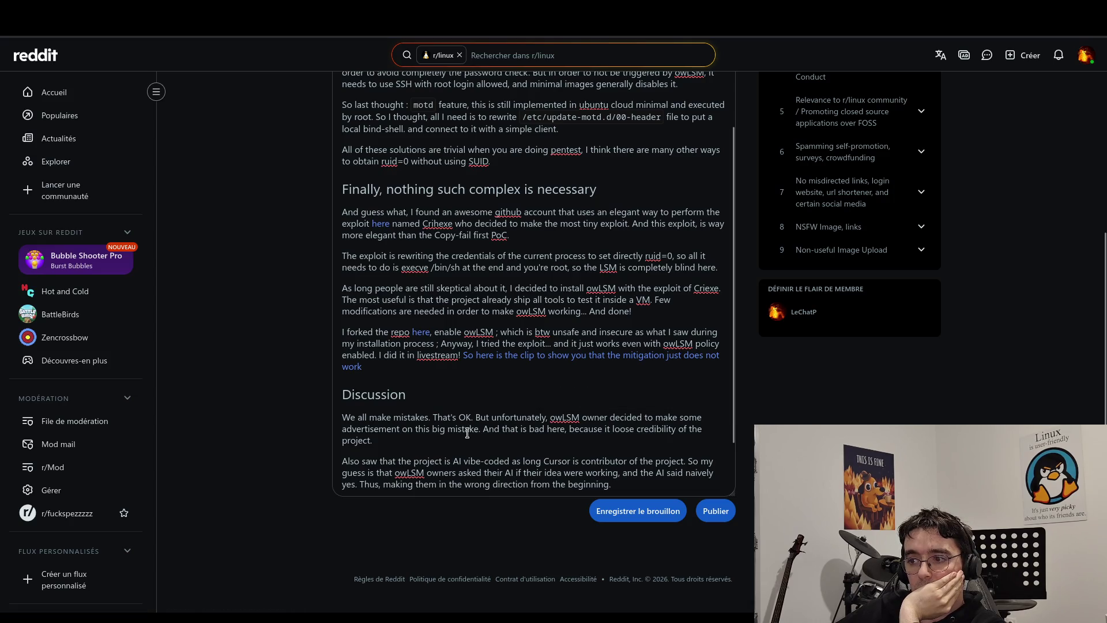
{"action": "left_click", "coordinate": [601, 389]}
{"action": "left_click", "coordinate": [475, 449]}
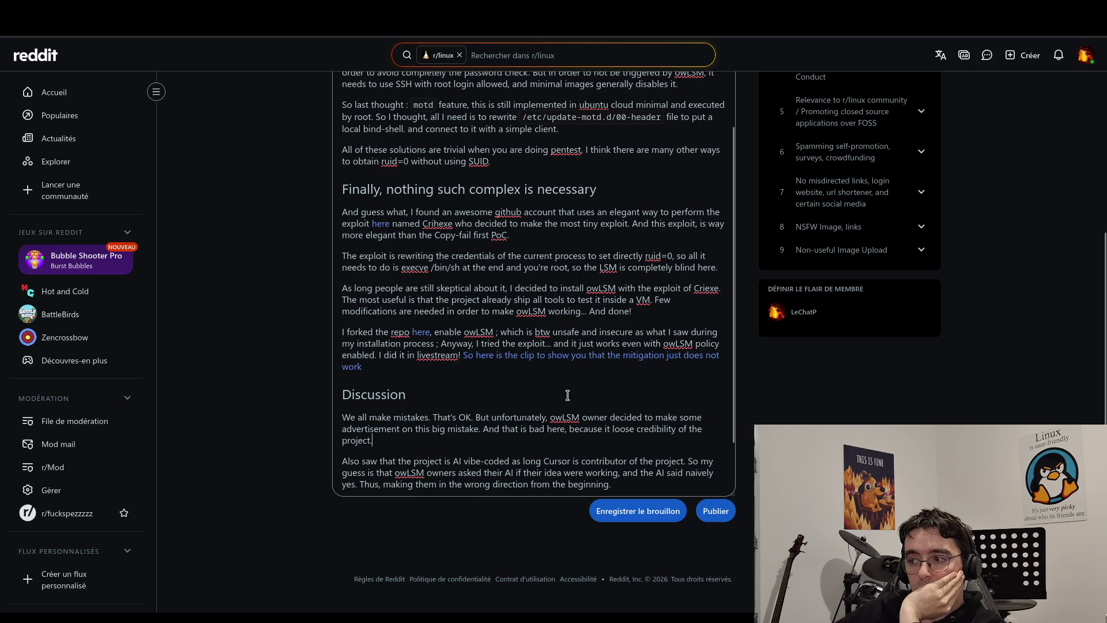
{"action": "left_click", "coordinate": [715, 513]}
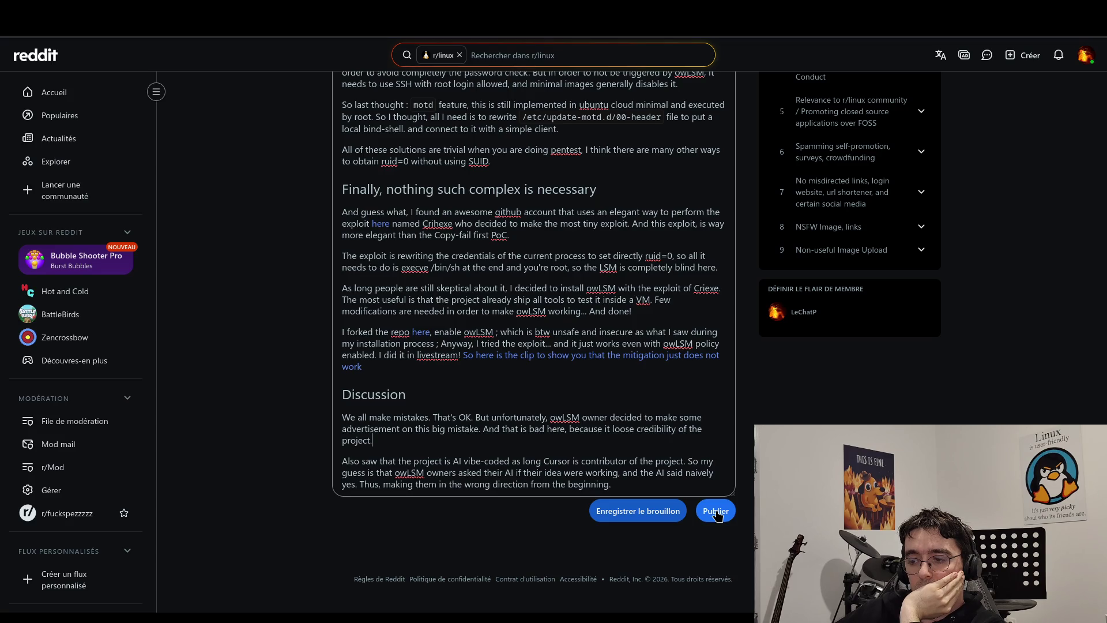
{"action": "scroll", "coordinate": [677, 487], "scroll_direction": "down", "scroll_amount": 2}
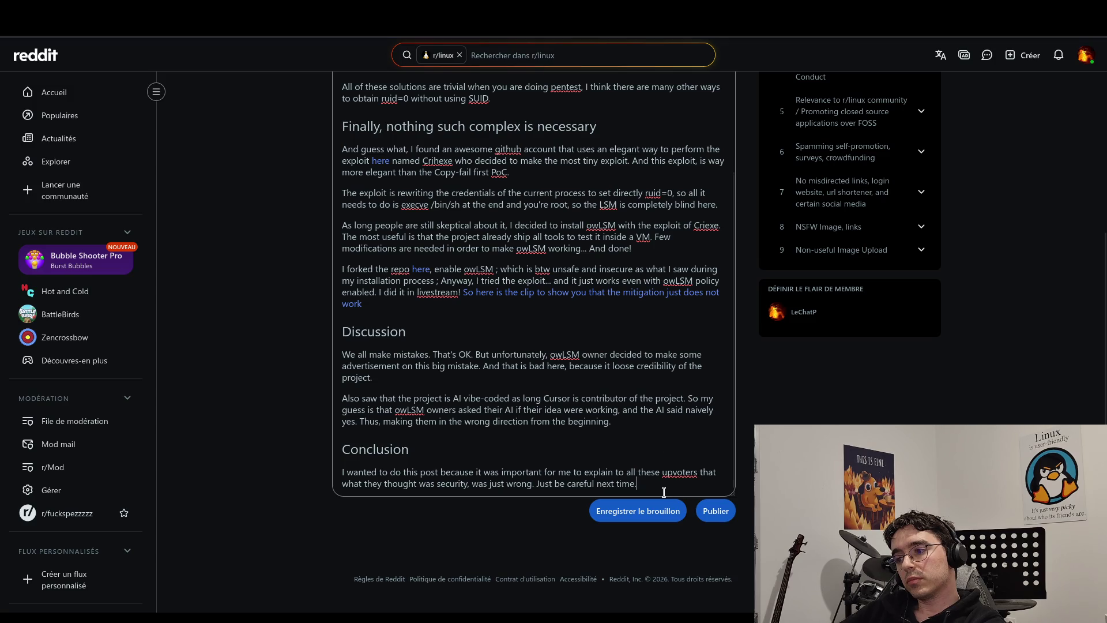
{"action": "scroll", "coordinate": [647, 414], "scroll_direction": "up", "scroll_amount": 4}
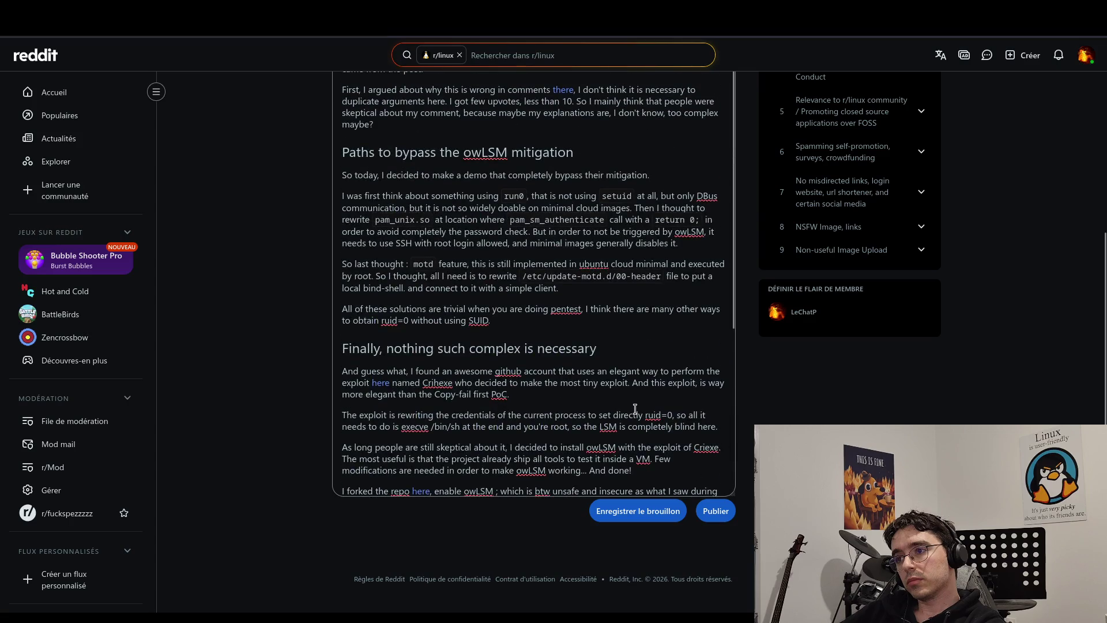
Wrap the word mitigation in quotation marks in the 'So today' sentence.
{"action": "scroll", "coordinate": [784, 423], "scroll_direction": "up", "scroll_amount": 5}
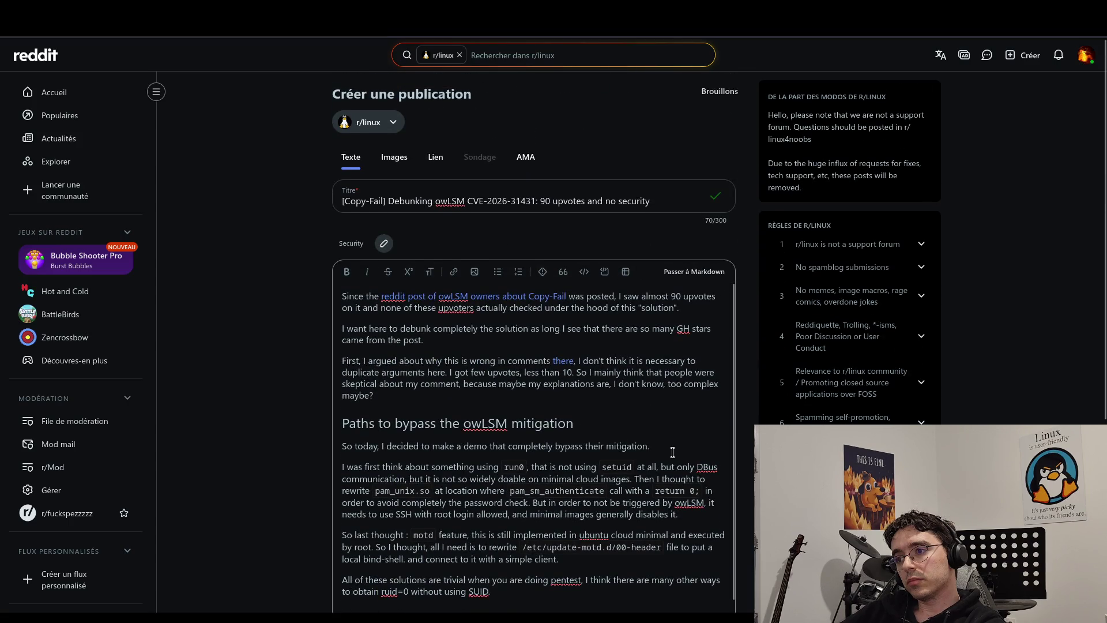
{"action": "scroll", "coordinate": [672, 452], "scroll_direction": "down", "scroll_amount": 9}
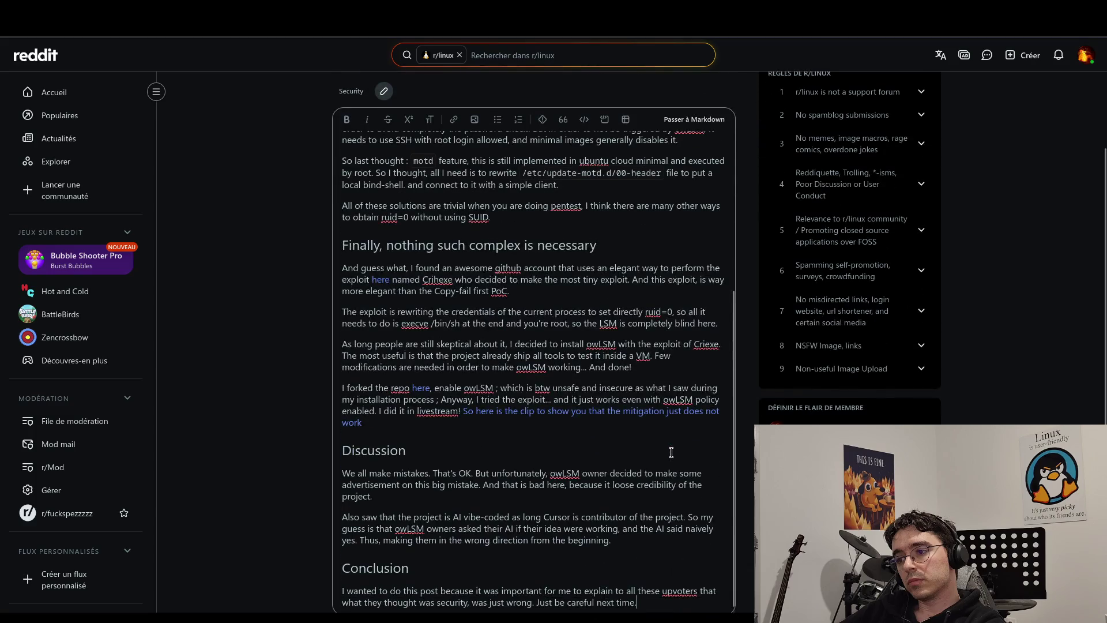
{"action": "scroll", "coordinate": [671, 452], "scroll_direction": "down", "scroll_amount": 2}
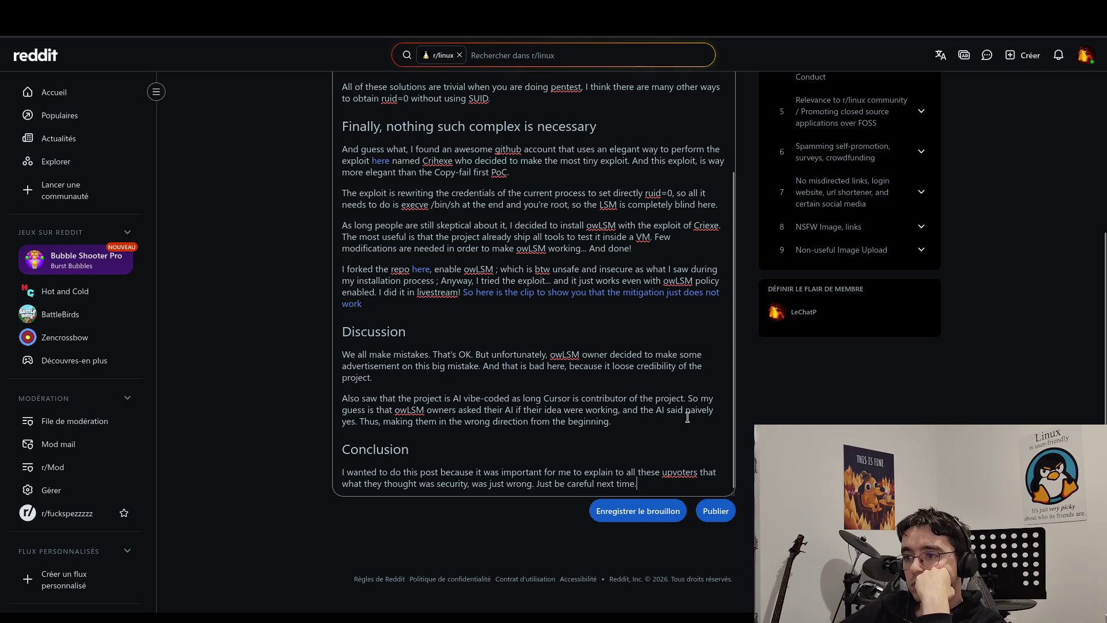
{"action": "scroll", "coordinate": [687, 416], "scroll_direction": "up", "scroll_amount": 3}
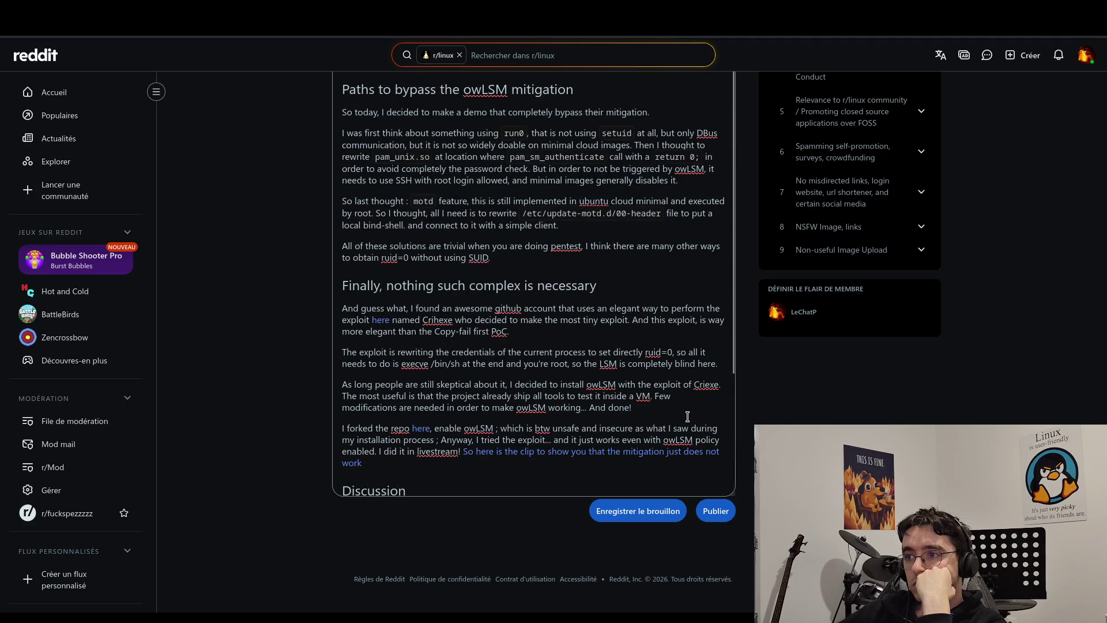
{"action": "scroll", "coordinate": [688, 416], "scroll_direction": "up", "scroll_amount": 1}
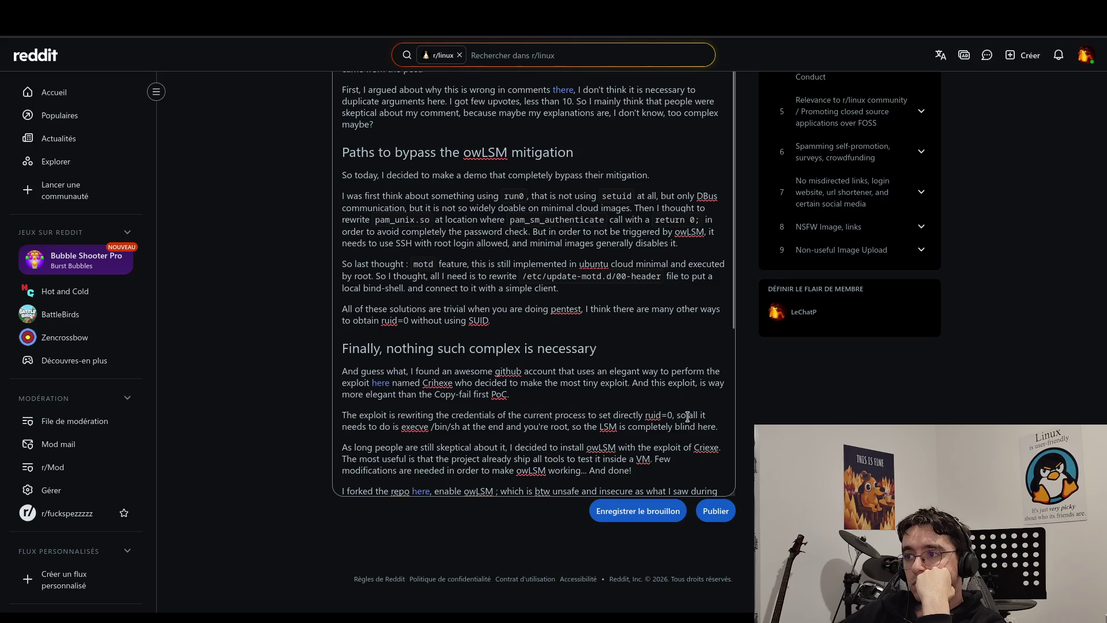
{"action": "scroll", "coordinate": [688, 417], "scroll_direction": "up", "scroll_amount": 3}
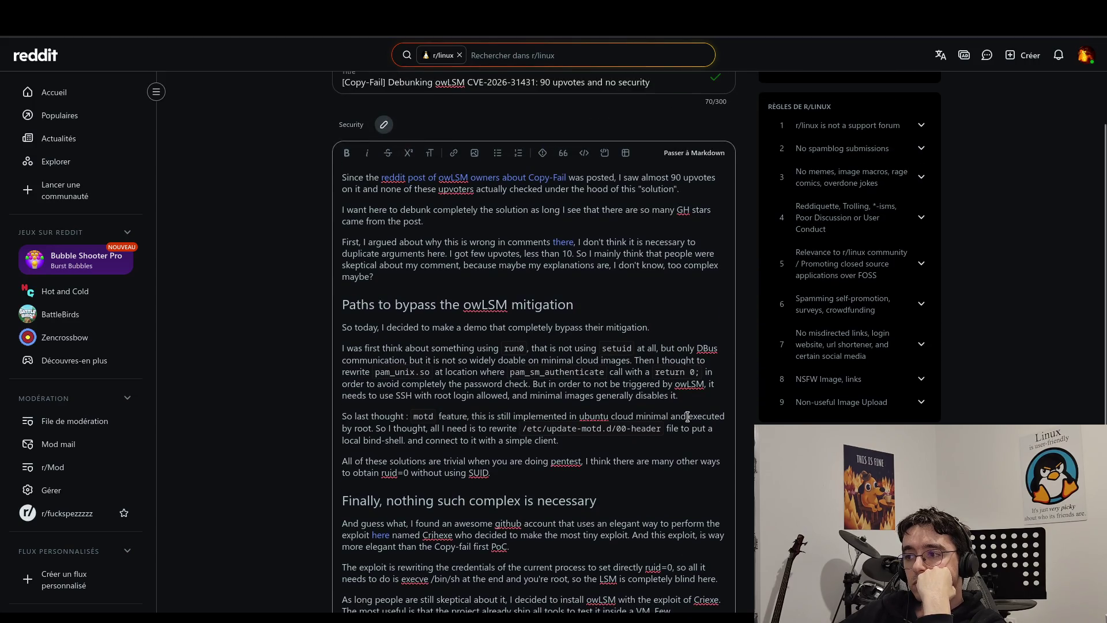
{"action": "left_click", "coordinate": [605, 327]}
{"action": "type", "text": "\""}
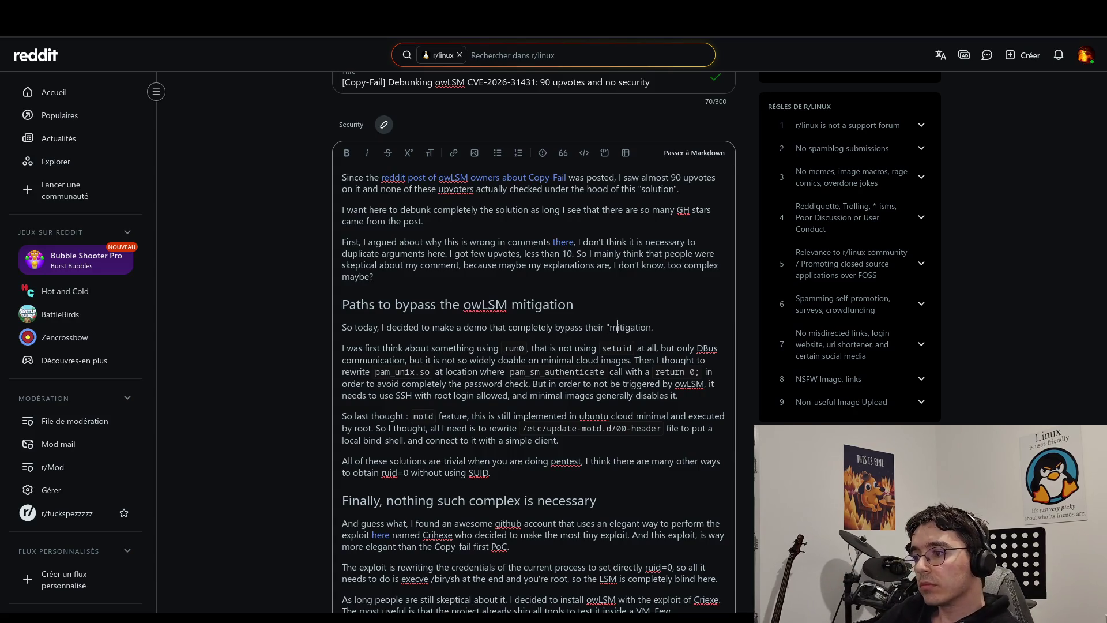
{"action": "key", "text": "ctrl+Right"}
{"action": "type", "text": "\""}
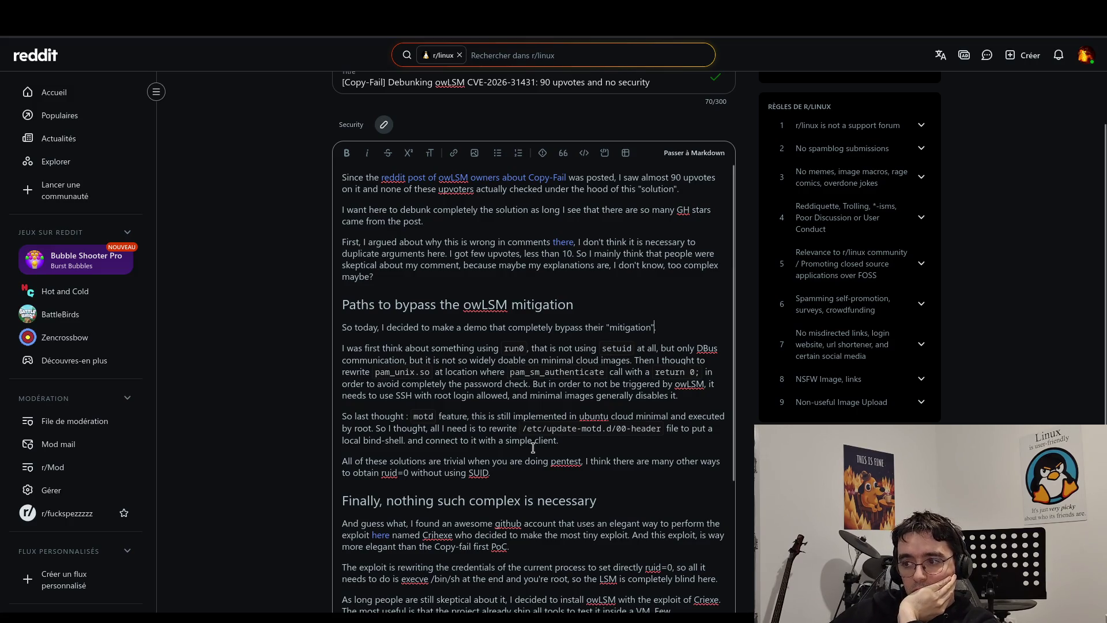
Place the cursor at the start of the Conclusion heading.
{"action": "scroll", "coordinate": [533, 448], "scroll_direction": "down", "scroll_amount": 3}
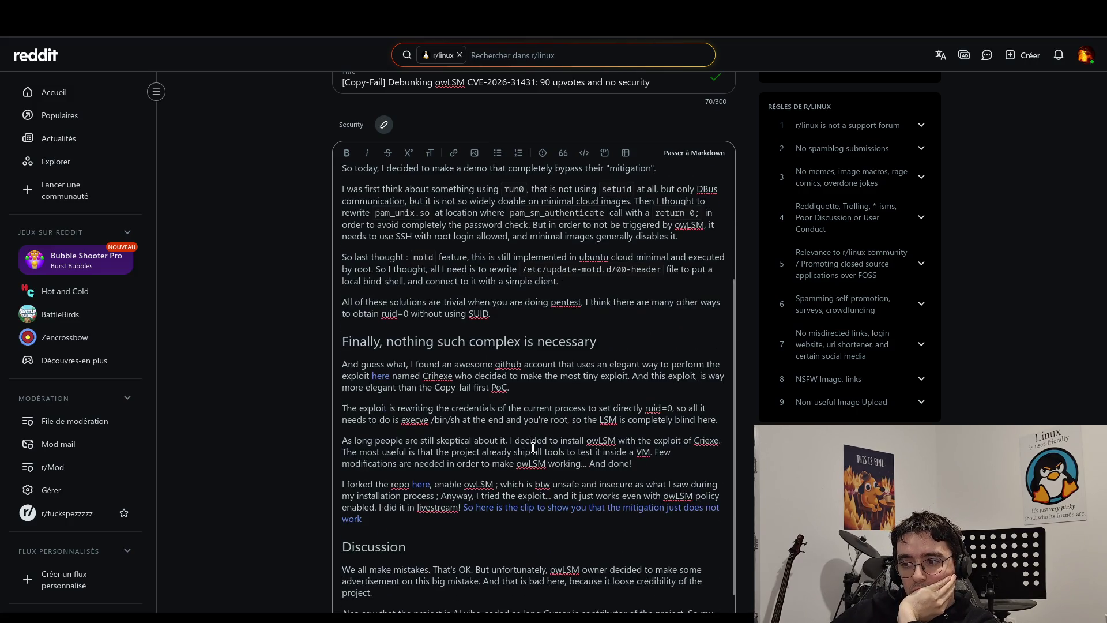
{"action": "scroll", "coordinate": [534, 455], "scroll_direction": "down", "scroll_amount": 2}
{"action": "scroll", "coordinate": [535, 460], "scroll_direction": "down", "scroll_amount": 3}
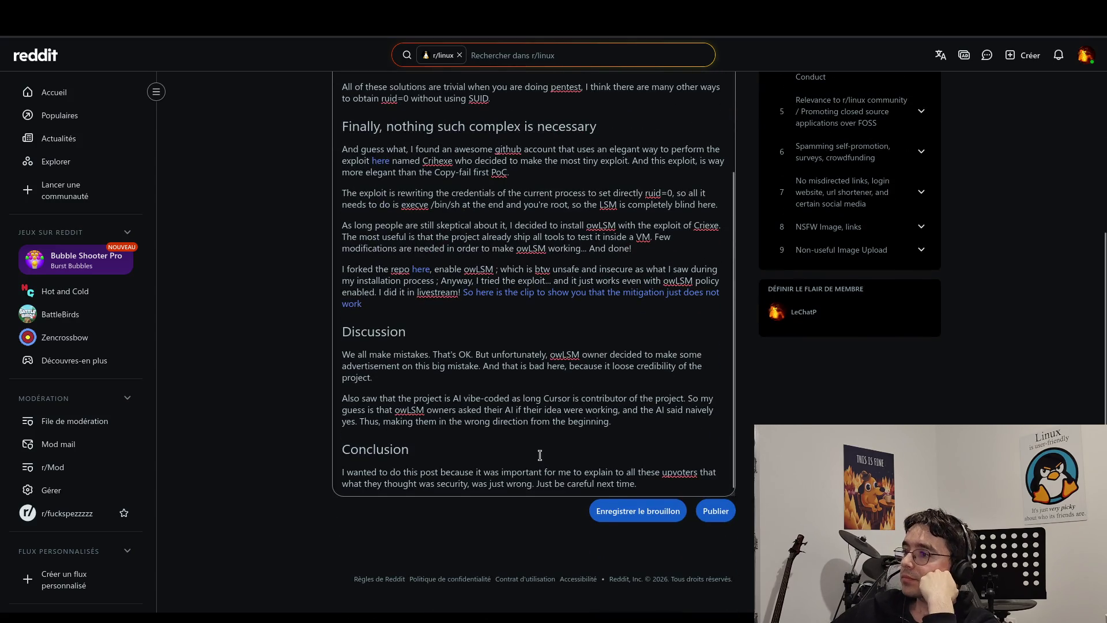
{"action": "left_click", "coordinate": [656, 455]}
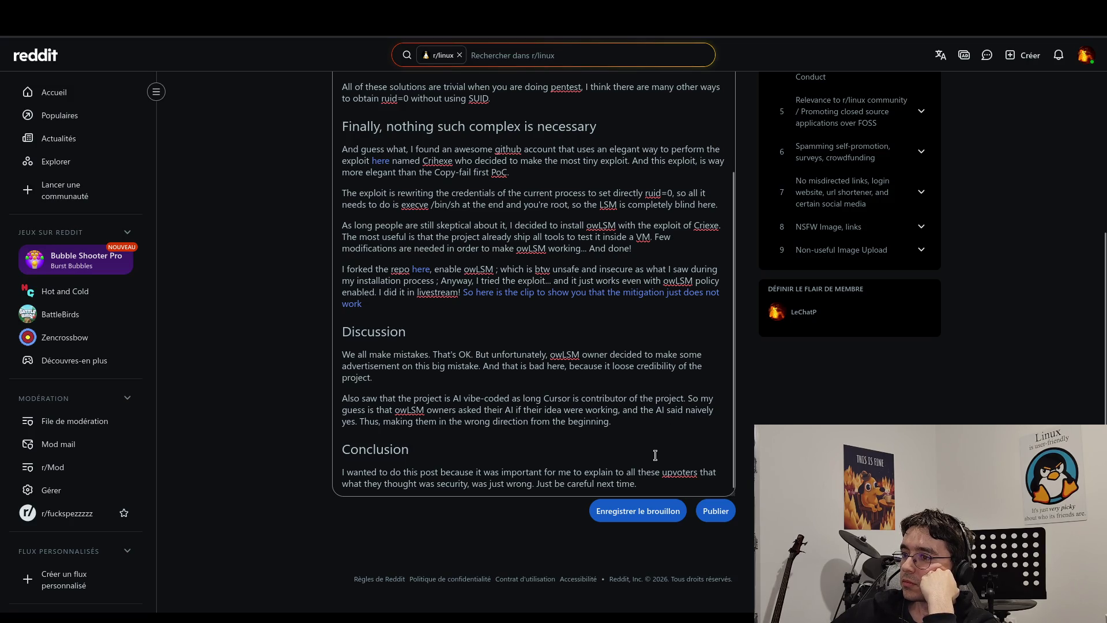
{"action": "key", "text": "Home"}
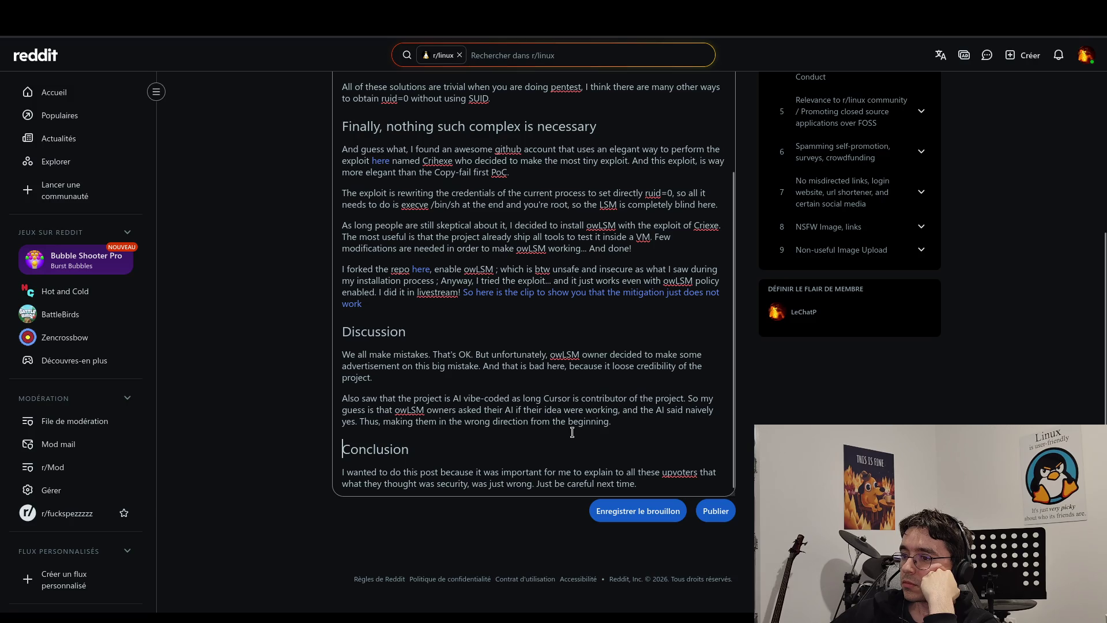
{"action": "scroll", "coordinate": [574, 431], "scroll_direction": "up", "scroll_amount": 2}
{"action": "scroll", "coordinate": [577, 428], "scroll_direction": "down", "scroll_amount": 2}
{"action": "scroll", "coordinate": [579, 425], "scroll_direction": "up", "scroll_amount": 10}
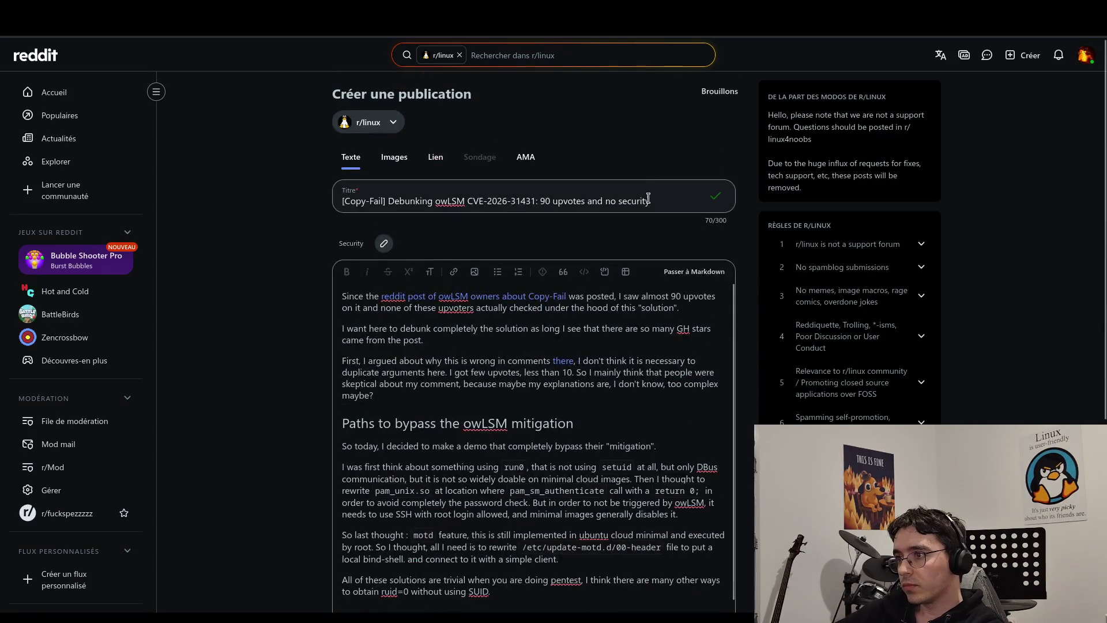
Switch the body to the Markdown editor, revealing full link URLs and #-marked headings.
{"action": "left_click", "coordinate": [678, 272]}
{"action": "key", "text": "ctrl+a"}
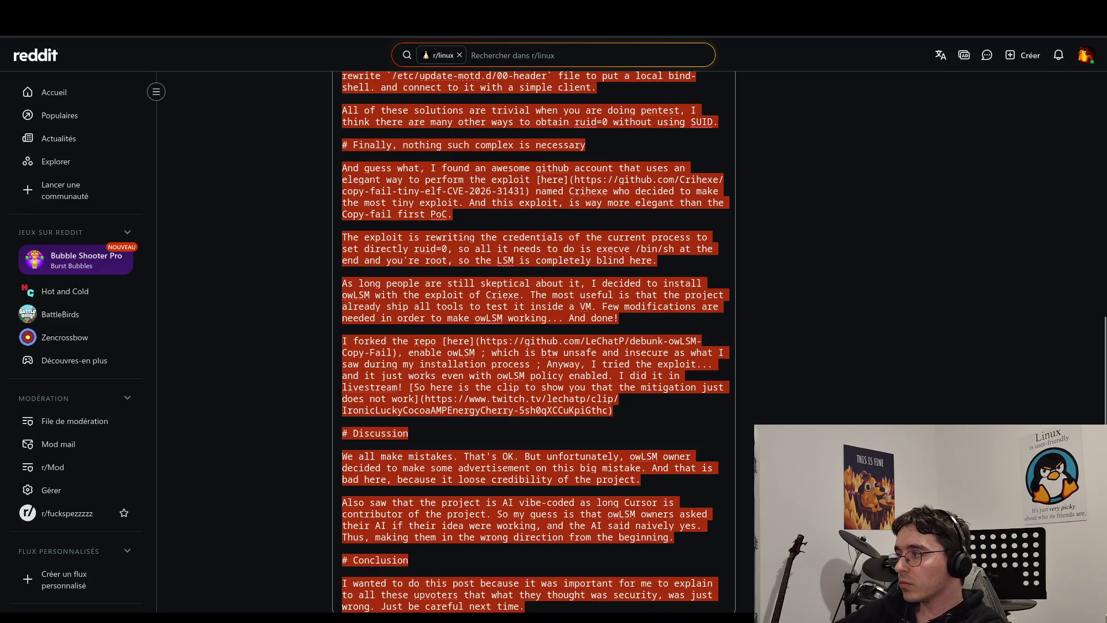
{"action": "left_click", "coordinate": [679, 272]}
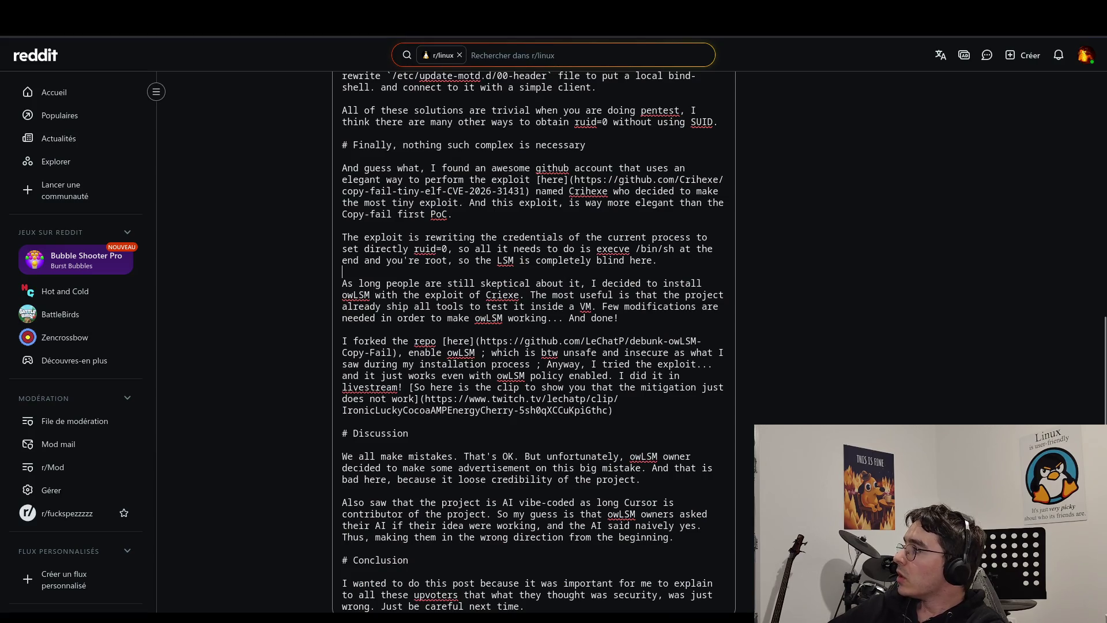
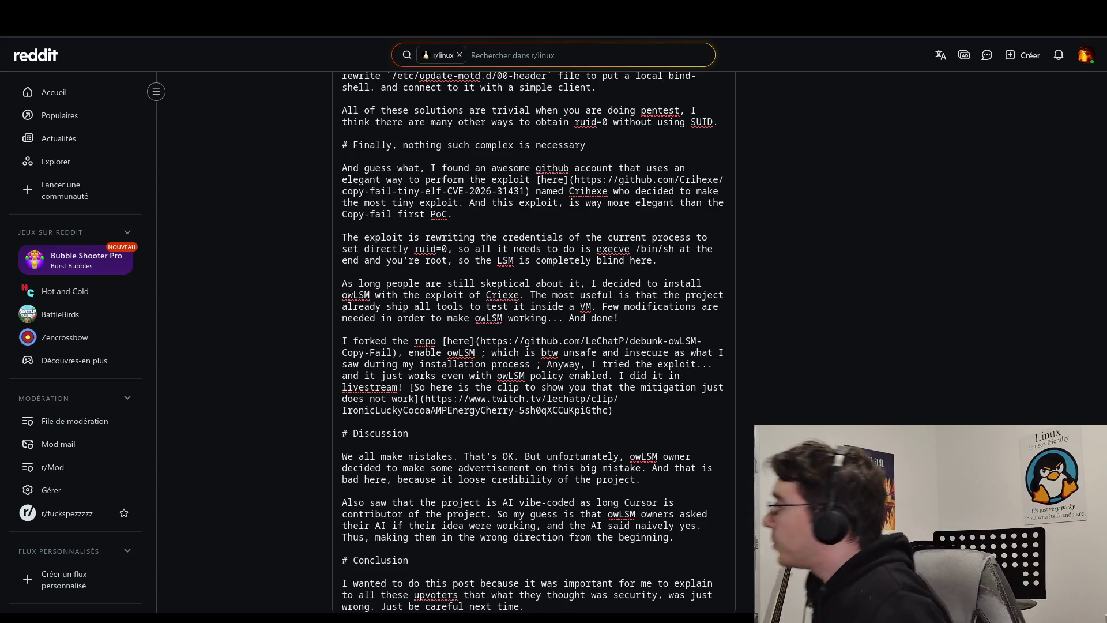
In the opening sentence, change 'of' to 'by' and 'about' to 'regarding'.
{"action": "scroll", "coordinate": [519, 182], "scroll_direction": "up", "scroll_amount": 15}
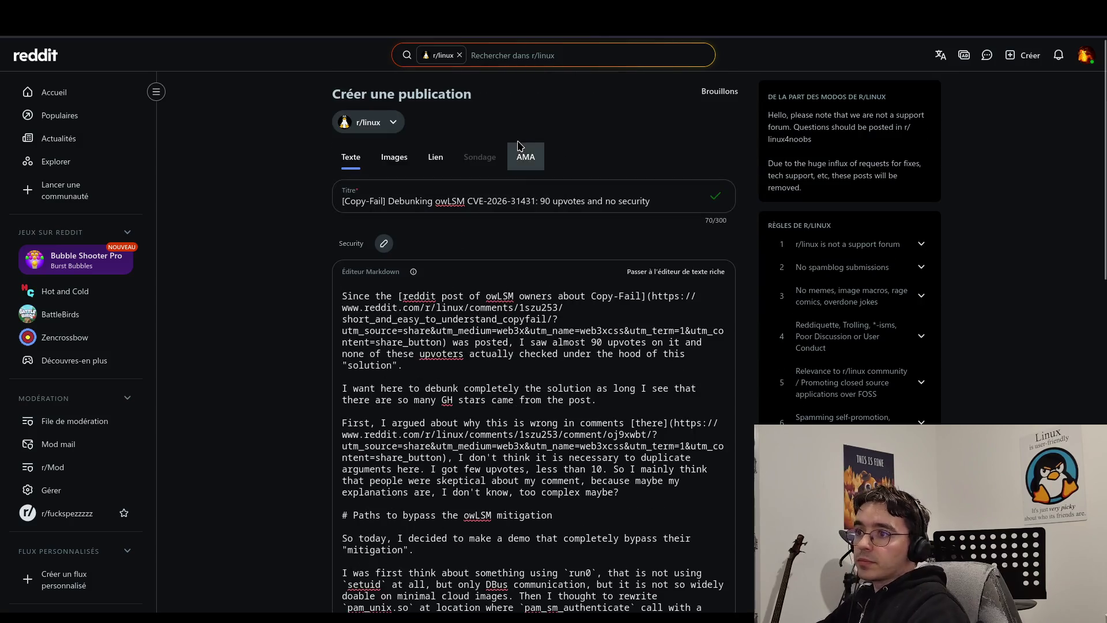
{"action": "left_click", "coordinate": [497, 295]}
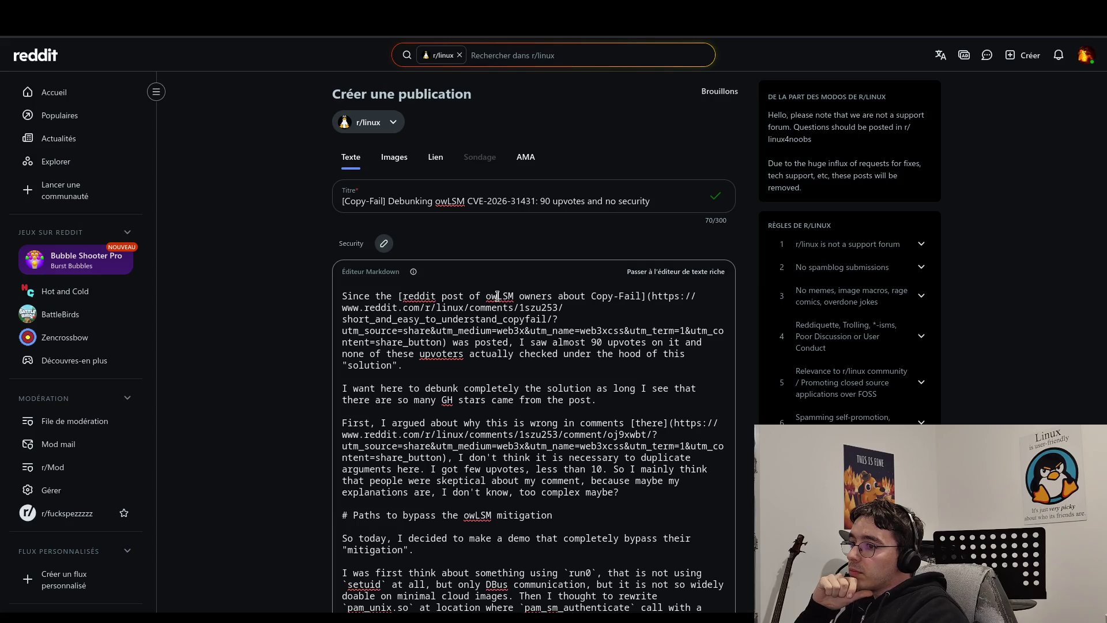
{"action": "key", "text": "ctrl+Left"}
{"action": "key", "text": "ctrl+Left"}
{"action": "key", "text": "ctrl+Right"}
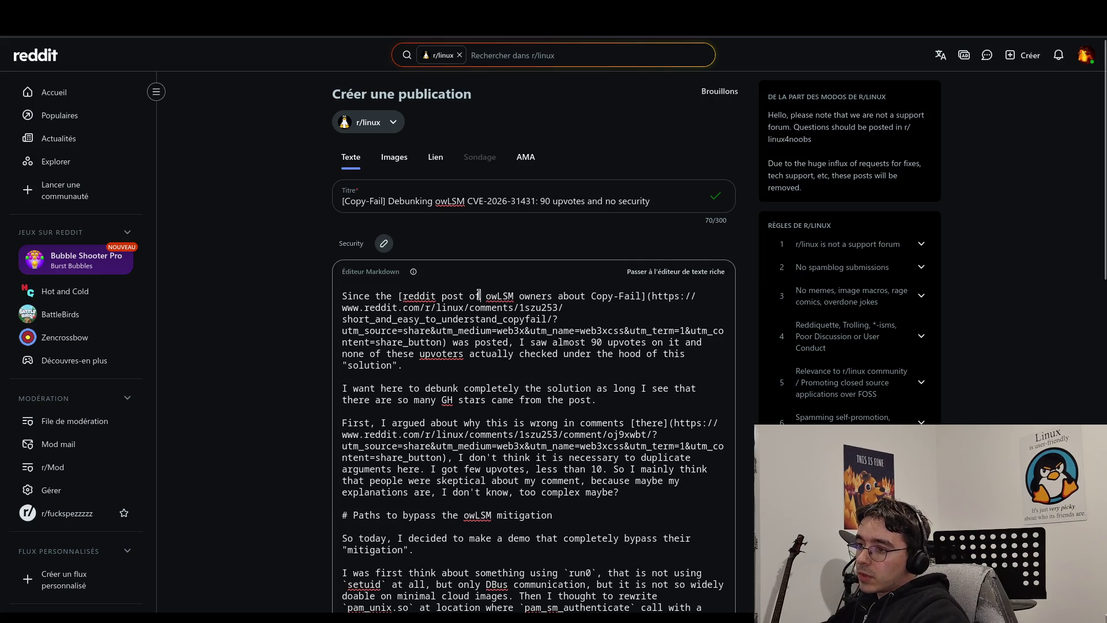
{"action": "key", "text": "BackSpace"}
{"action": "key", "text": "BackSpace"}
{"action": "type", "text": "by"}
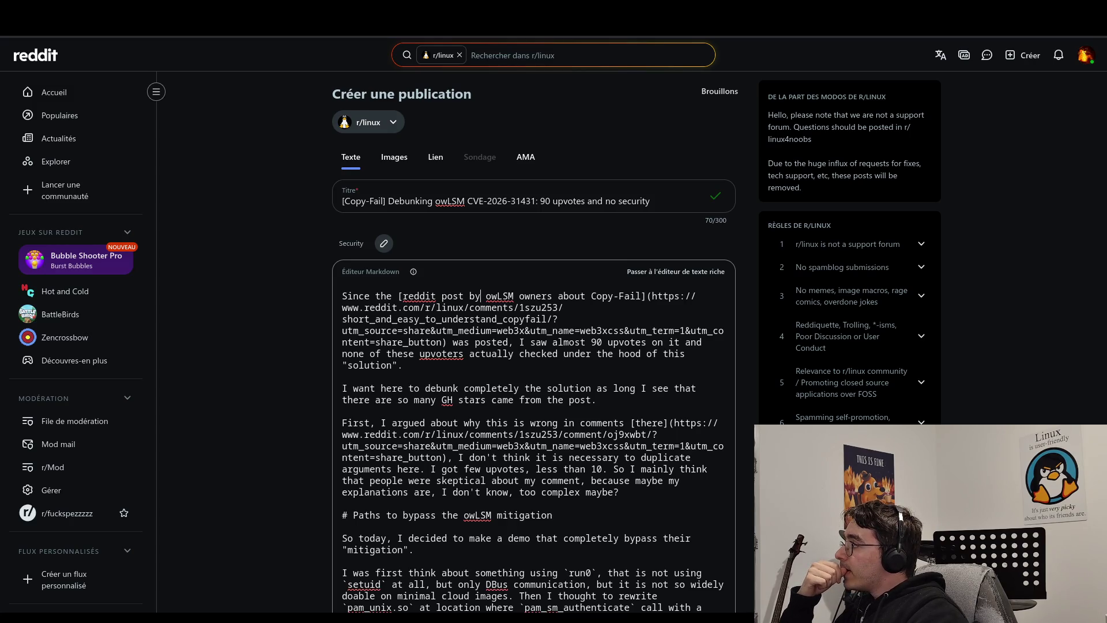
{"action": "double_click", "coordinate": [573, 297]}
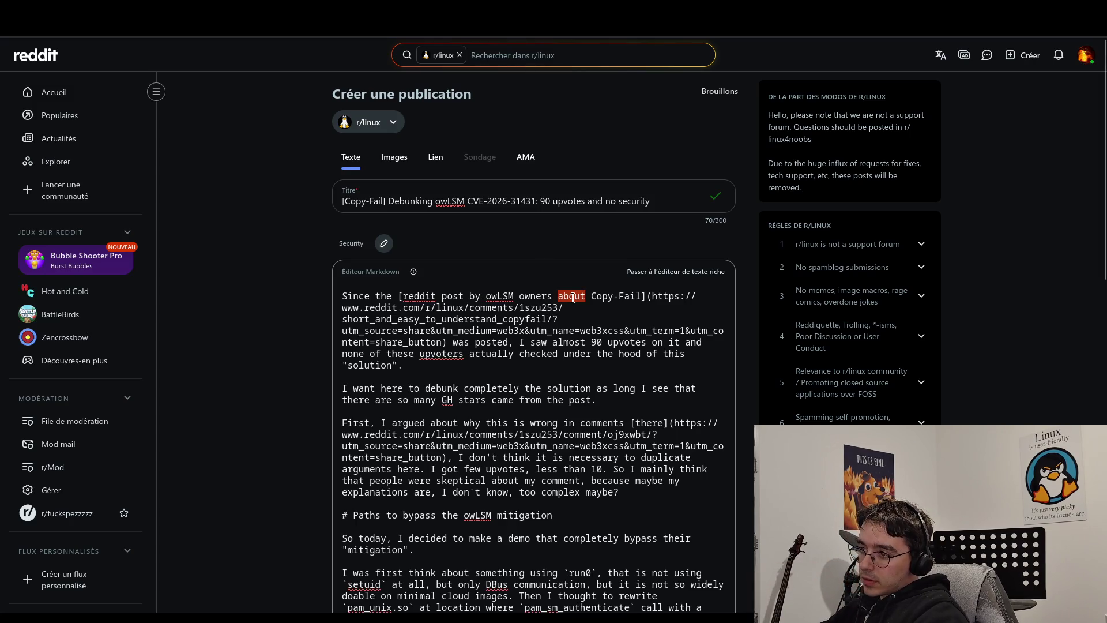
{"action": "type", "text": "regarding"}
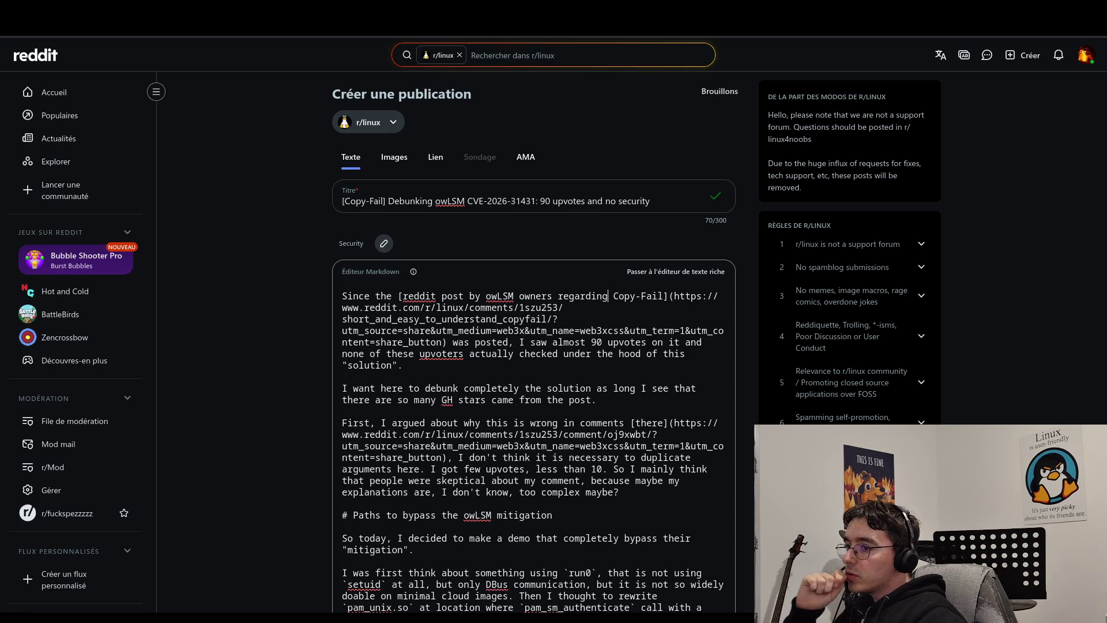
Change 'posted' to 'published,' in the opening sentence.
{"action": "double_click", "coordinate": [505, 352]}
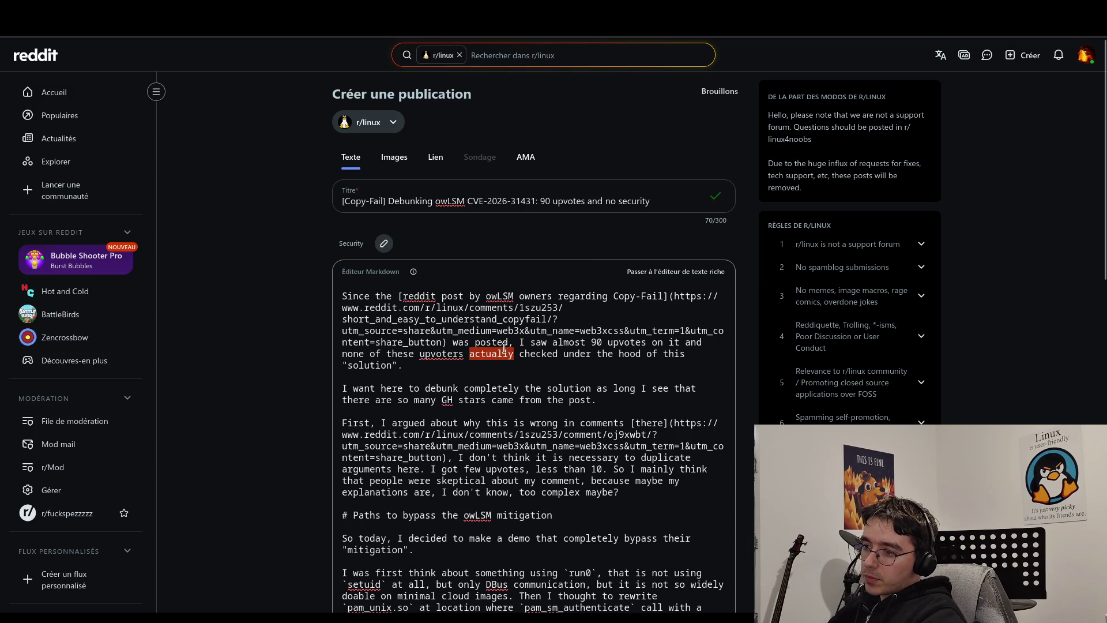
{"action": "left_click", "coordinate": [506, 345]}
{"action": "key", "text": "BackSpace"}
{"action": "key", "text": "BackSpace"}
{"action": "key", "text": "BackSpace"}
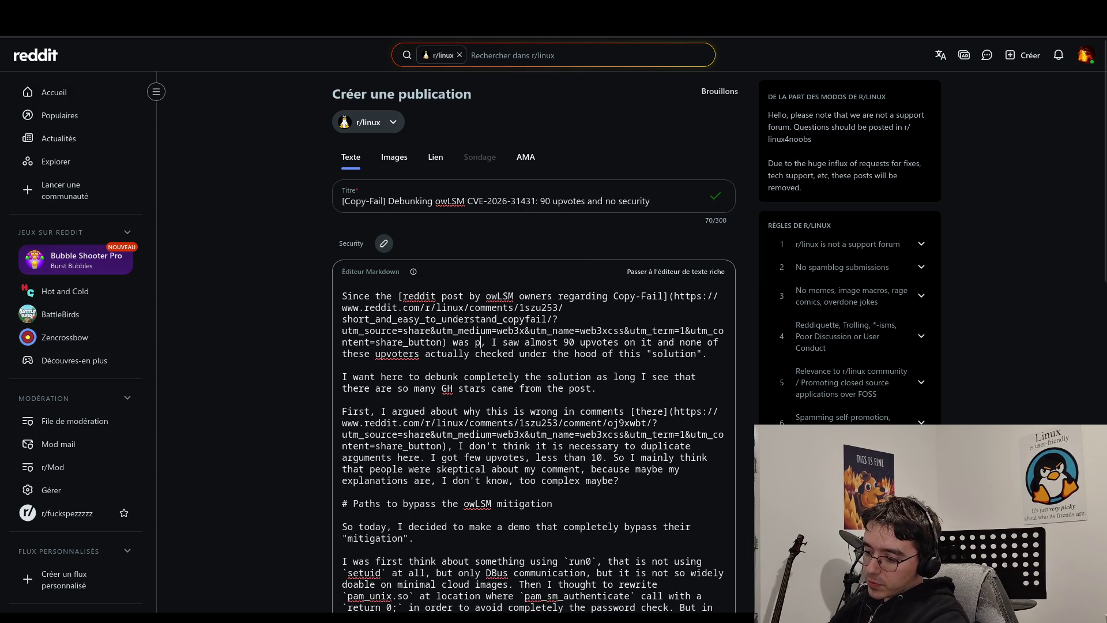
{"action": "type", "text": "ublished"}
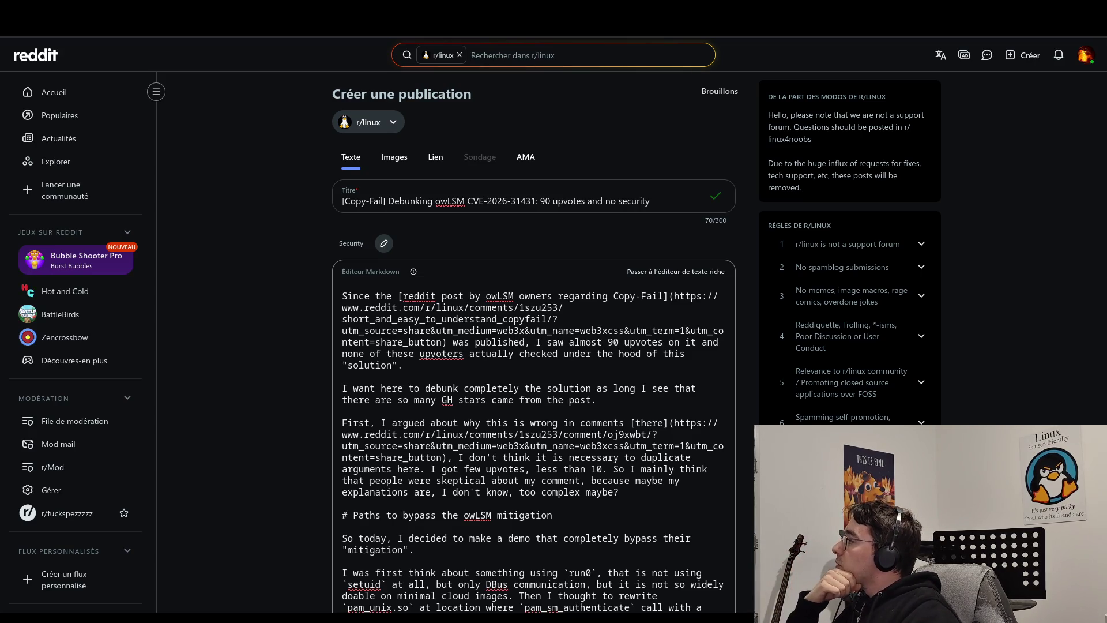
{"action": "type", "text": ","}
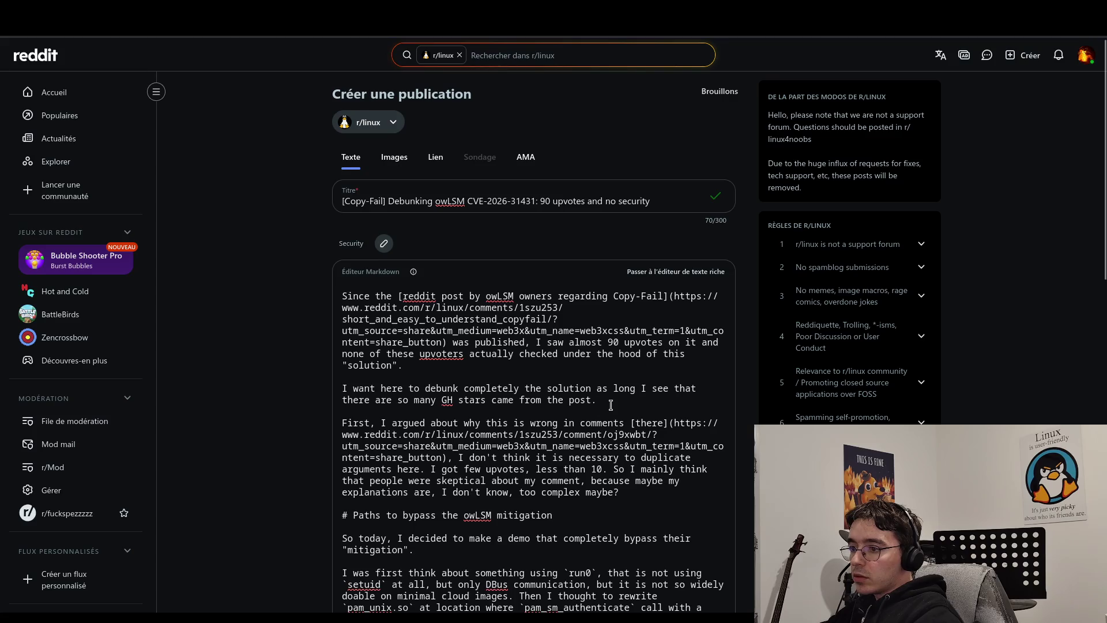
Replace the second paragraph with a shorter rewording and delete its GitHub stars clause.
{"action": "left_click_drag", "start_coordinate": [611, 404], "coordinate": [325, 392]}
{"action": "type", "text": "I want to completely debunk this solution here, especially since I see so many GitHub stars originating from that post."}
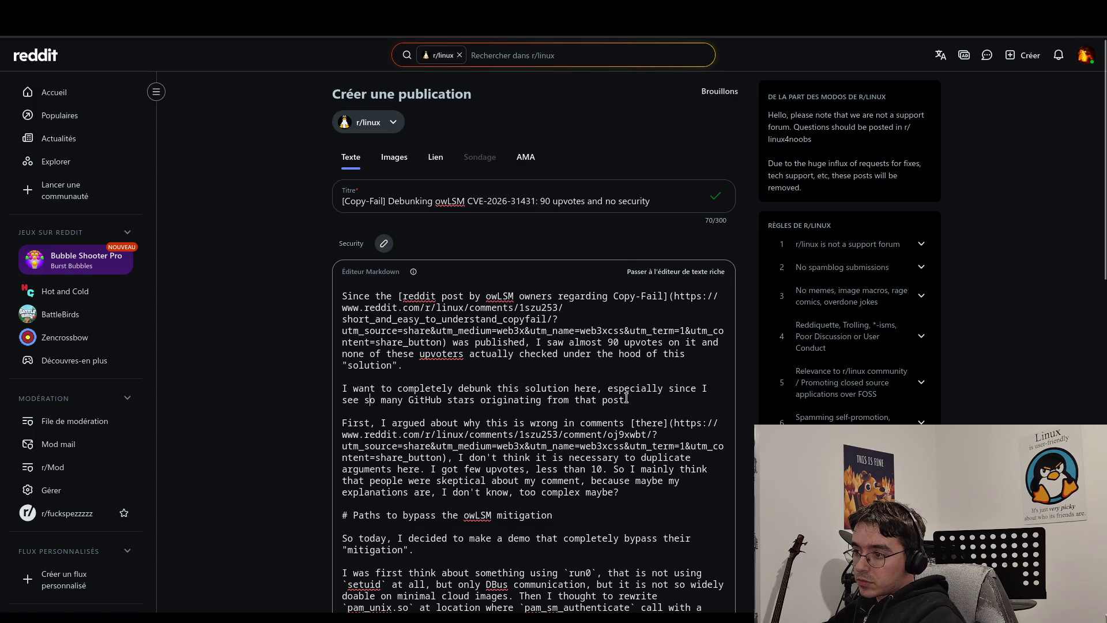
{"action": "left_click_drag", "start_coordinate": [626, 398], "coordinate": [598, 388]}
{"action": "key", "text": "BackSpace"}
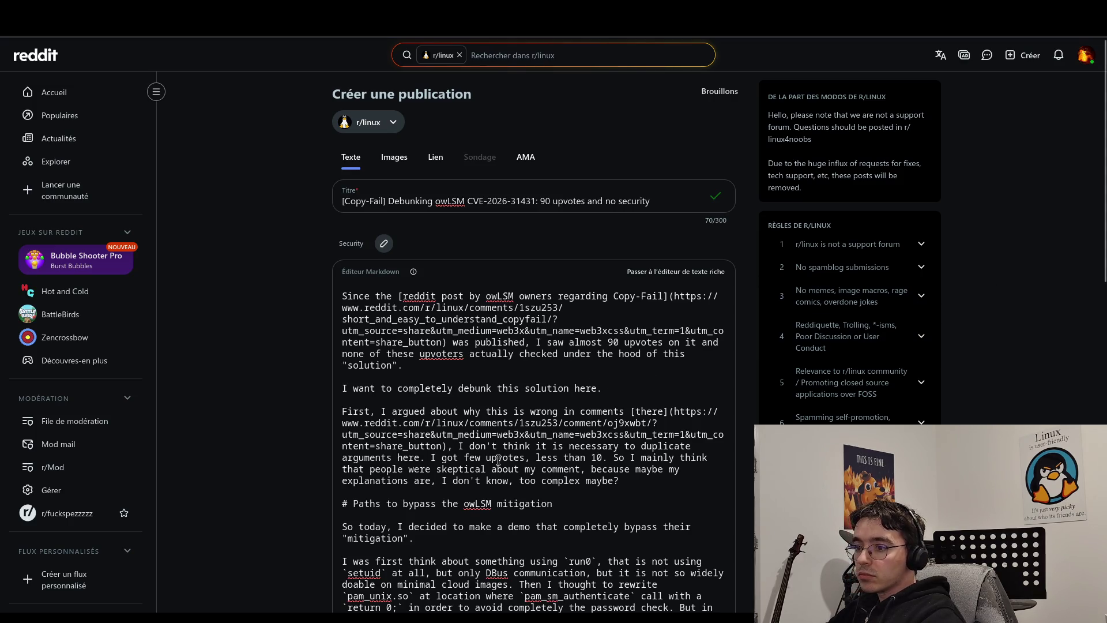
Reword the third paragraph's last sentence, changing 'suspect' to 'think' and dropping 'because'.
{"action": "mouse_move", "coordinate": [621, 481]}
{"action": "left_mouse_down"}
{"action": "mouse_move", "coordinate": [624, 456]}
{"action": "mouse_move", "coordinate": [611, 456]}
{"action": "left_mouse_up"}
{"action": "type", "text": "I suspect people were skeptical of my comment—perhaps because my explanations were too complex?"}
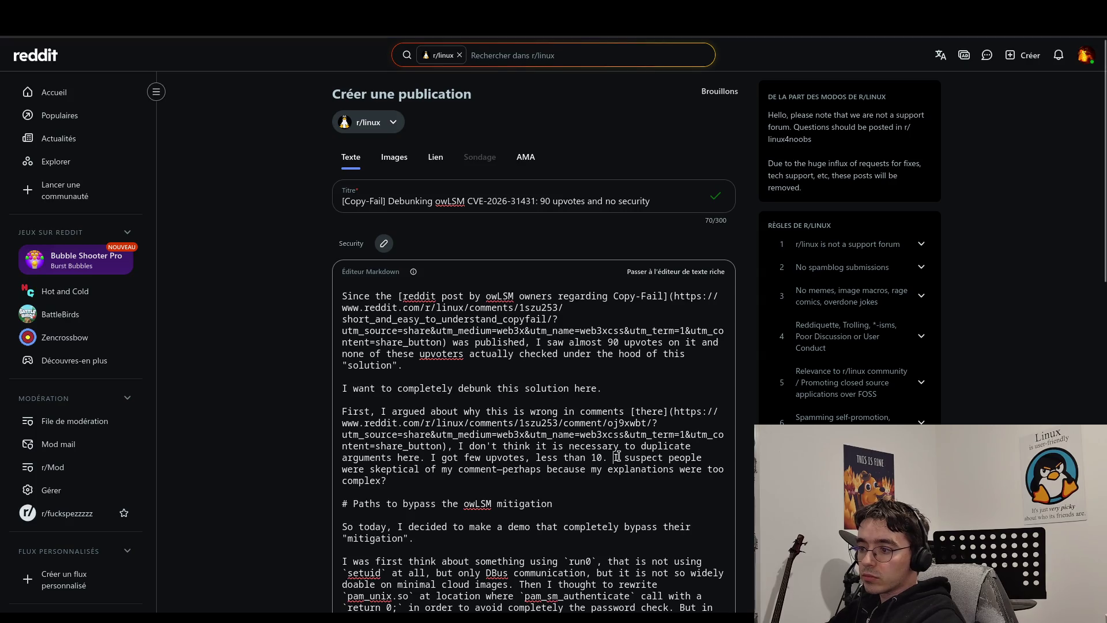
{"action": "left_click_drag", "start_coordinate": [624, 457], "coordinate": [659, 458]}
{"action": "type", "text": "think tha"}
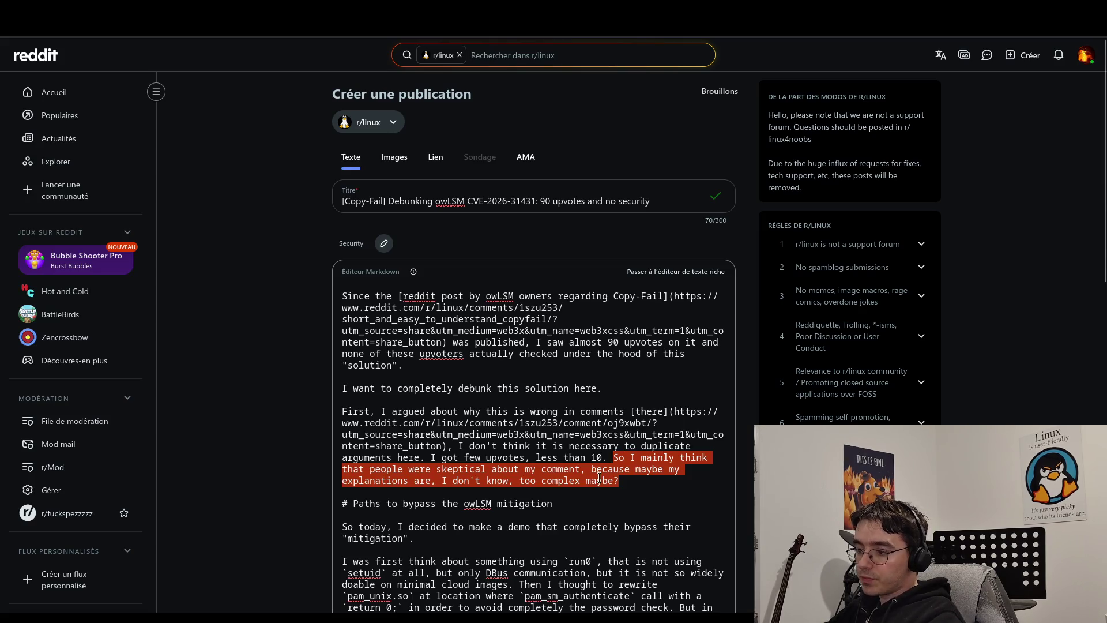
{"action": "left_click", "coordinate": [627, 480]}
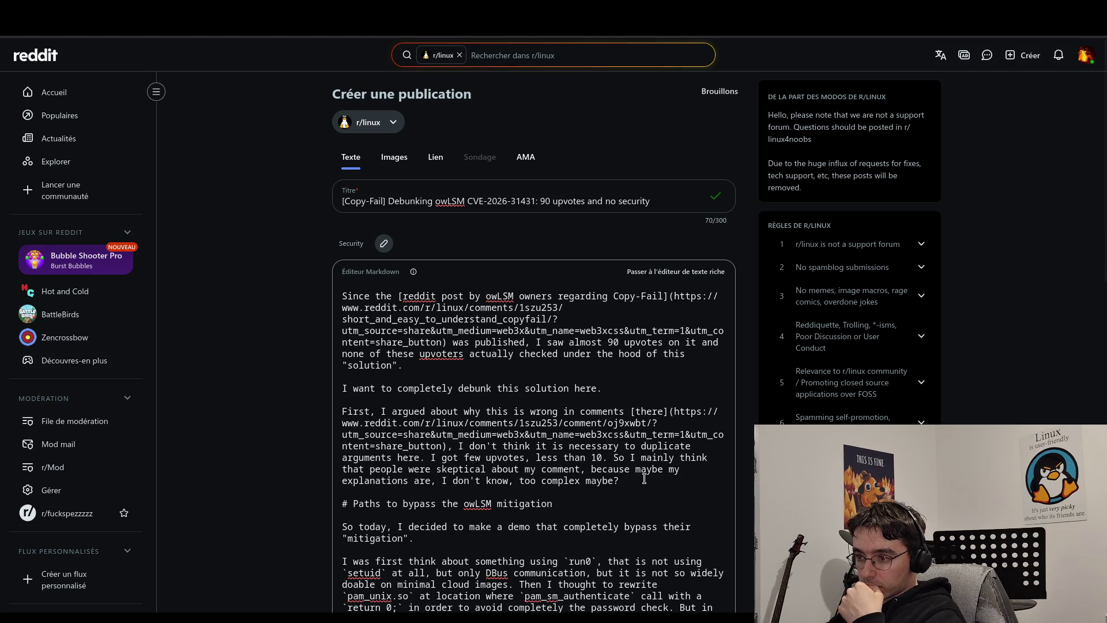
{"action": "double_click", "coordinate": [618, 469]}
{"action": "key", "text": "BackSpace"}
{"action": "key", "text": "Delete"}
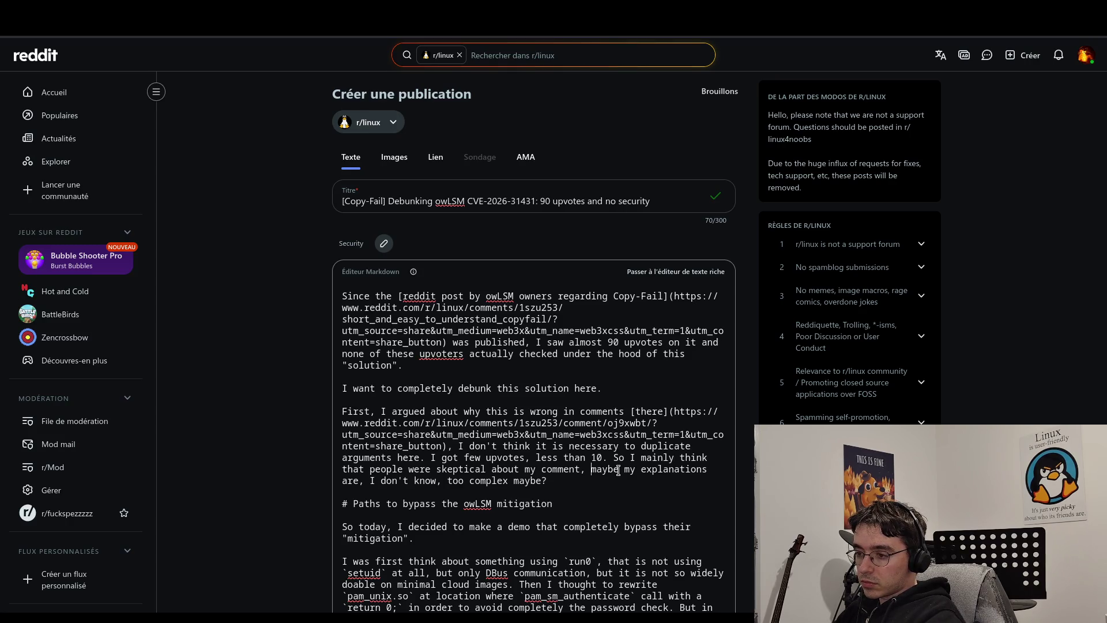
Change the word 'doable' to 'applicable'.
{"action": "scroll", "coordinate": [594, 464], "scroll_direction": "down", "scroll_amount": 3}
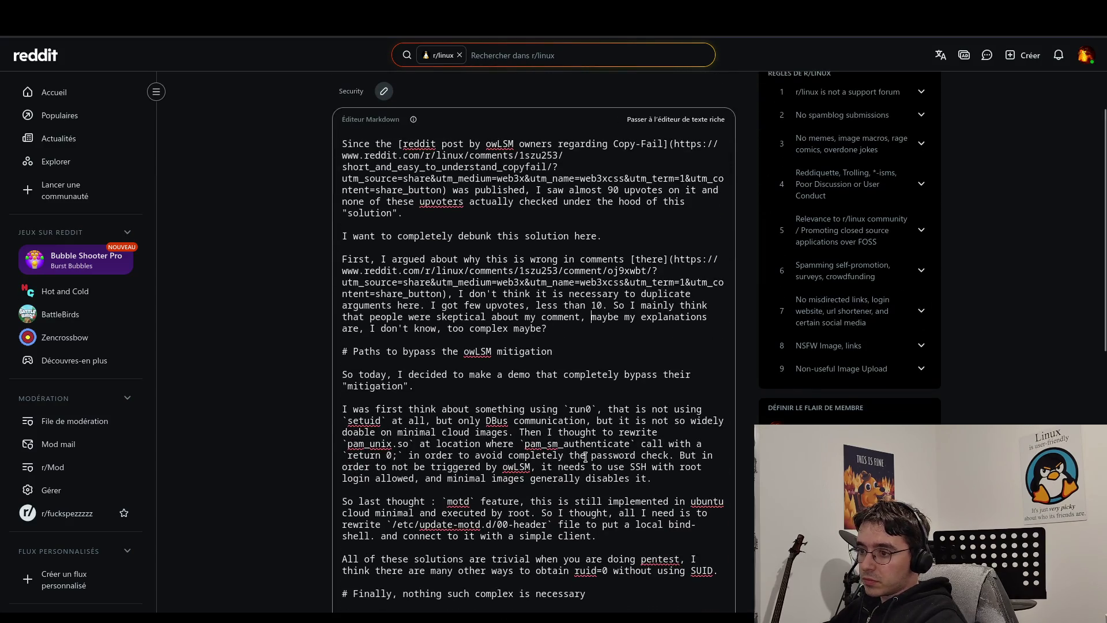
{"action": "left_click", "coordinate": [503, 388]}
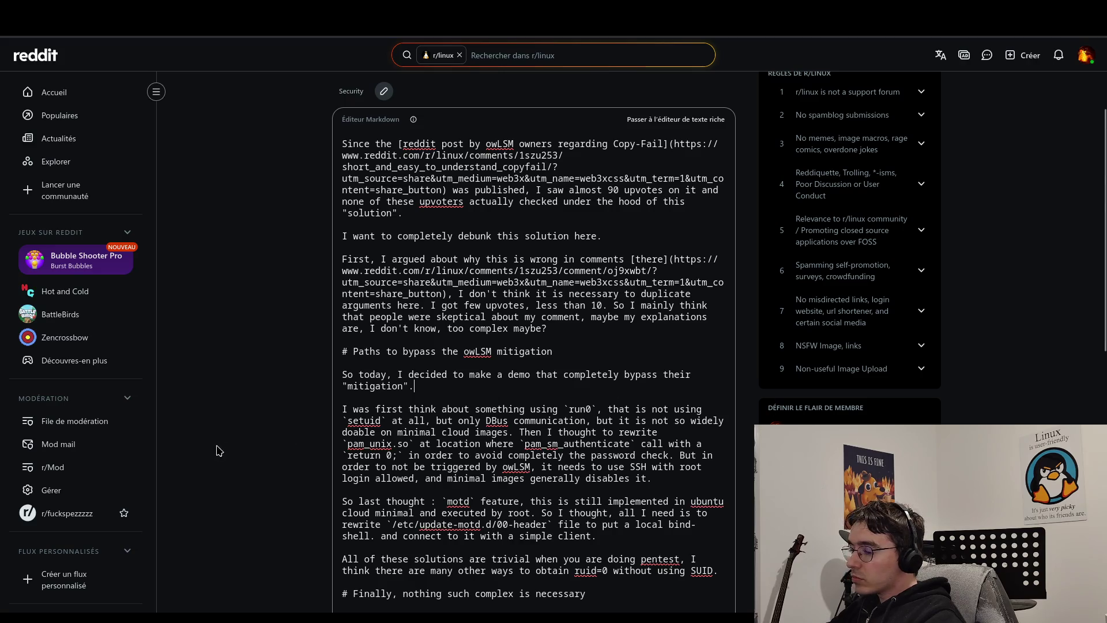
{"action": "double_click", "coordinate": [364, 432]}
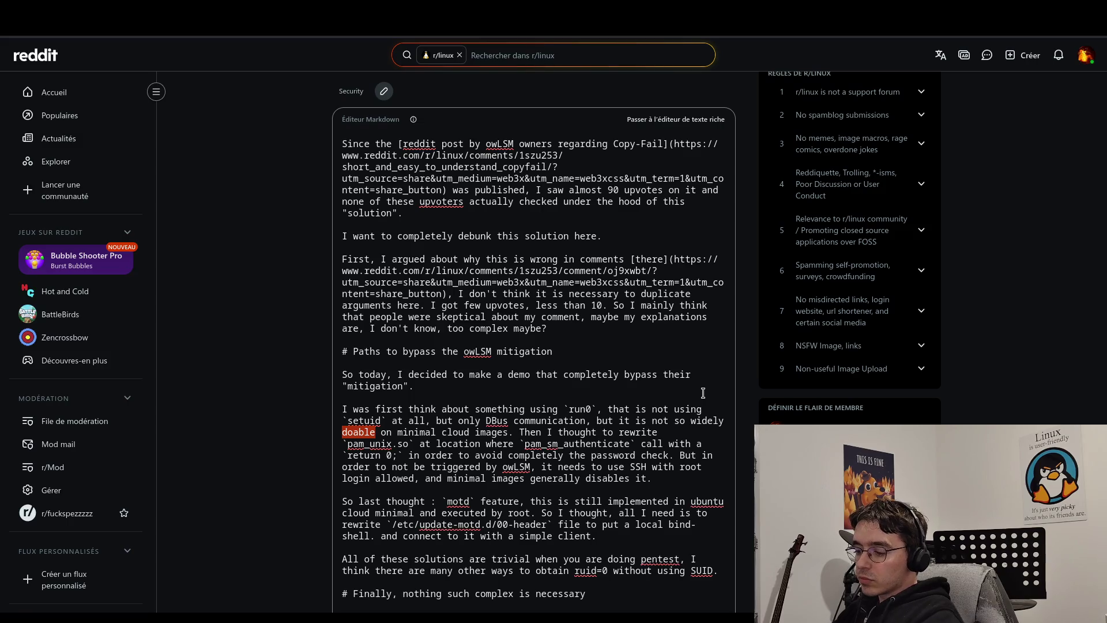
{"action": "type", "text": "applicable"}
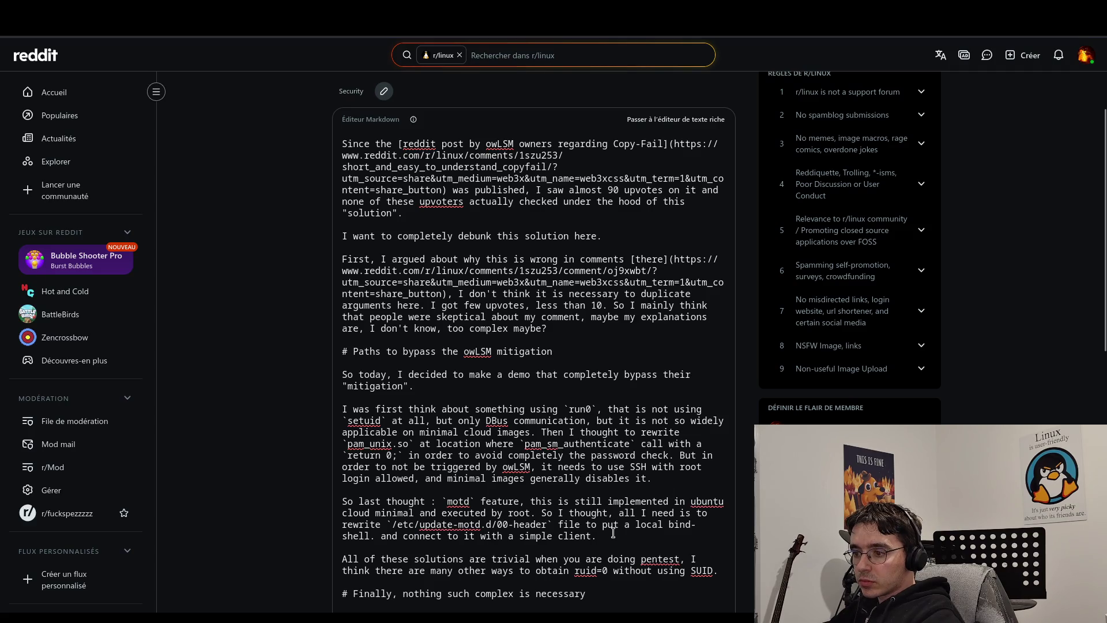
Paste the reworded bind-shell ending into the motd paragraph and change 'doing' to 'performing'.
{"action": "left_click_drag", "start_coordinate": [613, 535], "coordinate": [579, 524]}
{"action": "type", "text": "file to insert a local bind-shell and then connect to it with a simple client."}
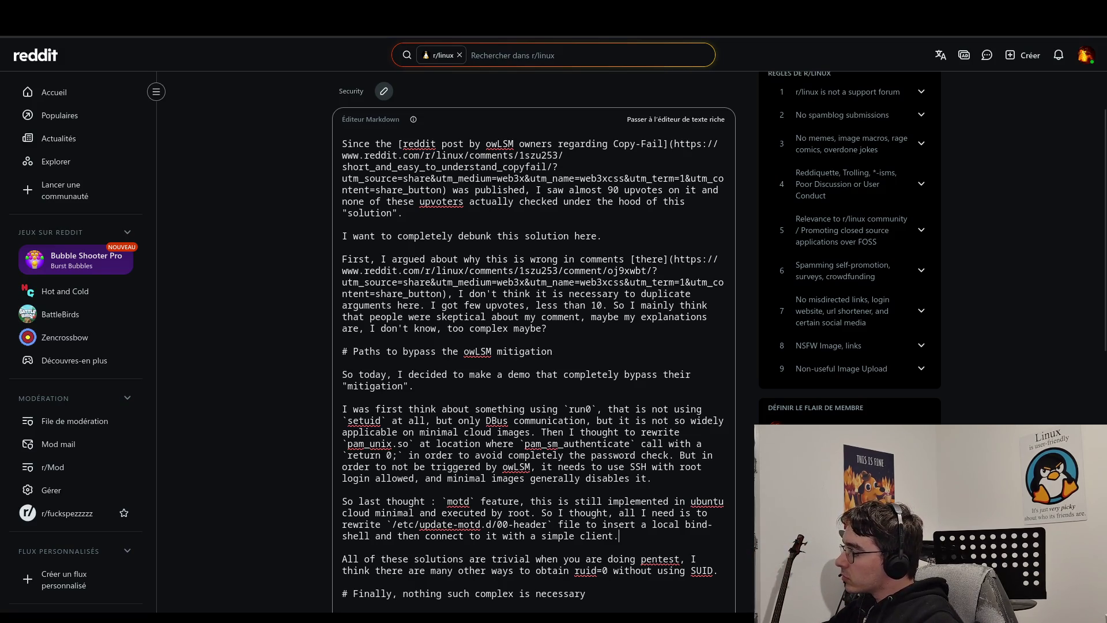
{"action": "double_click", "coordinate": [621, 558]}
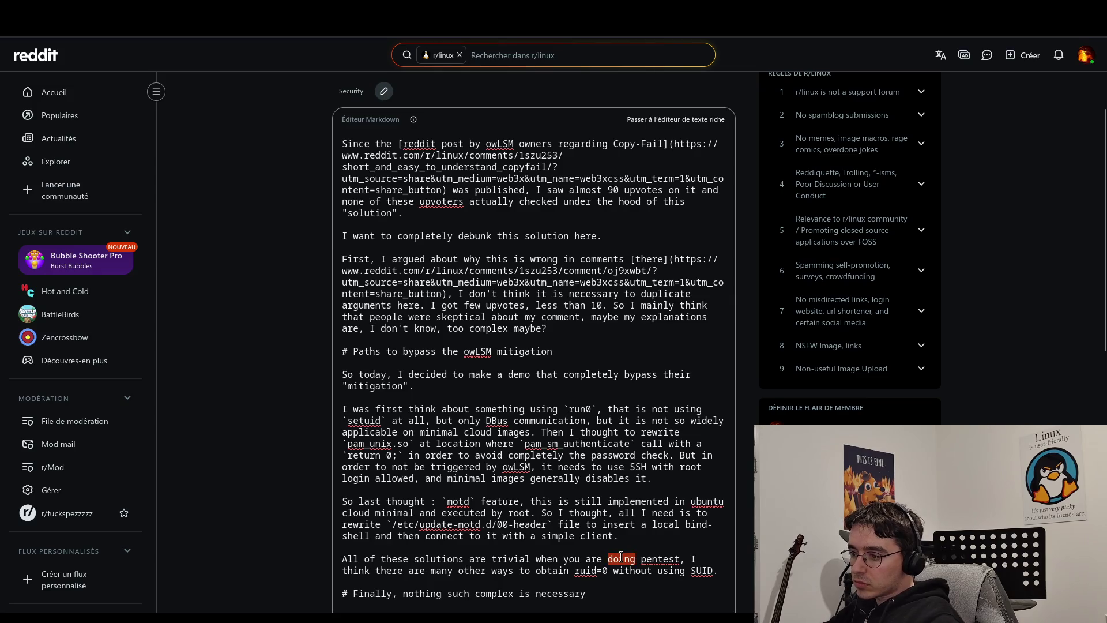
{"action": "type", "text": "perform"}
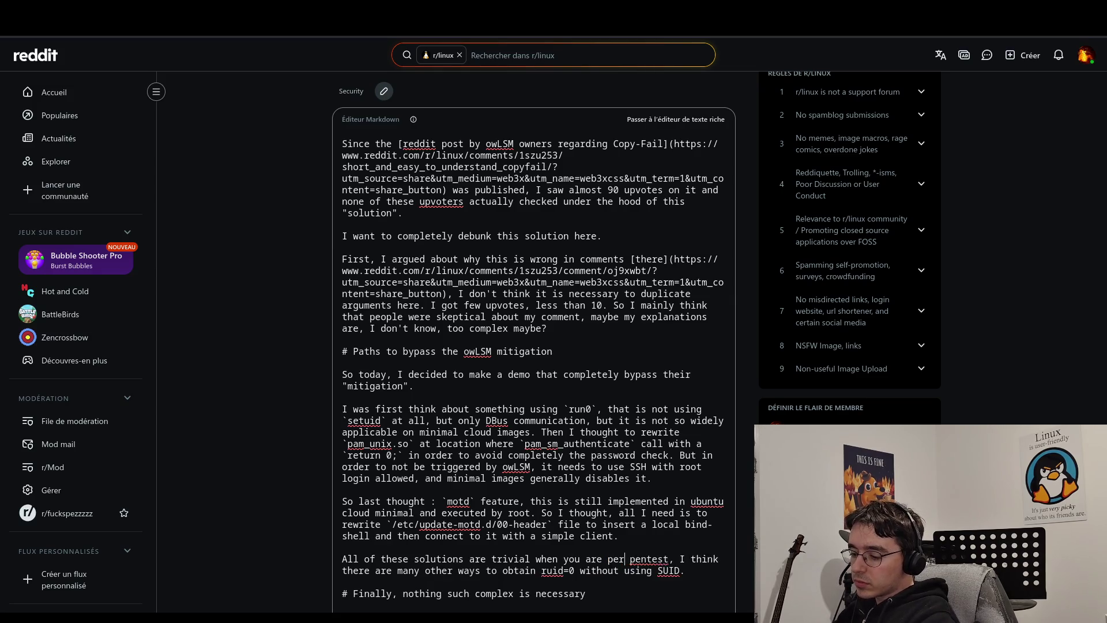
{"action": "type", "text": "ing"}
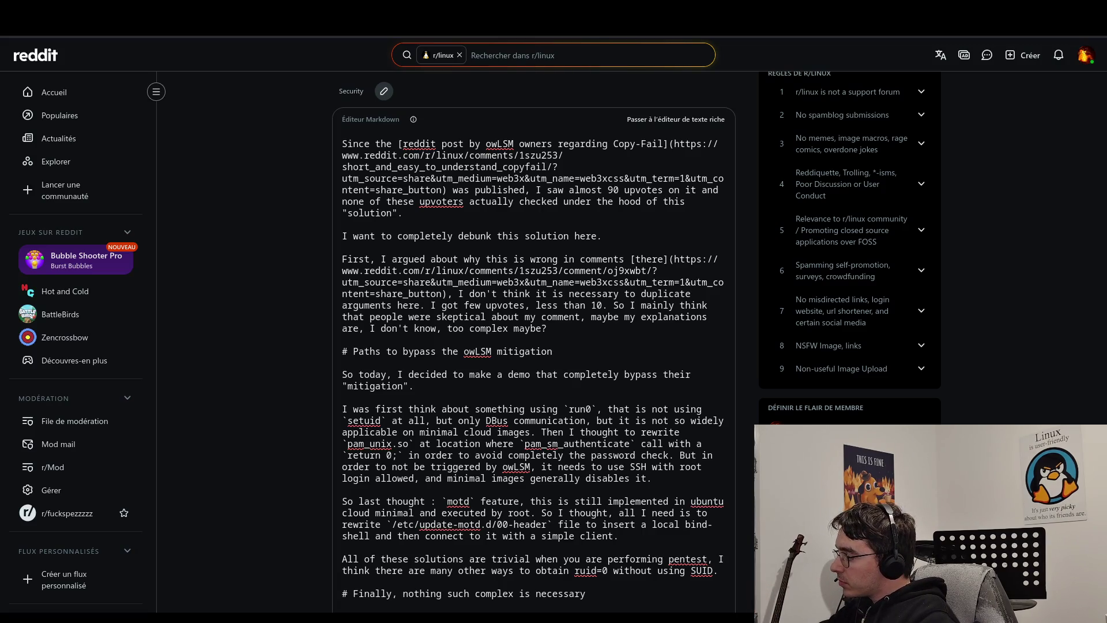
Replace the 'All of these solutions' paragraph with the version saying 'I believe'.
{"action": "left_click", "coordinate": [720, 571]}
{"action": "triple_click", "coordinate": [719, 570]}
{"action": "type", "text": "I believe there are many other ways to obtain ruid=0 without using SUID."}
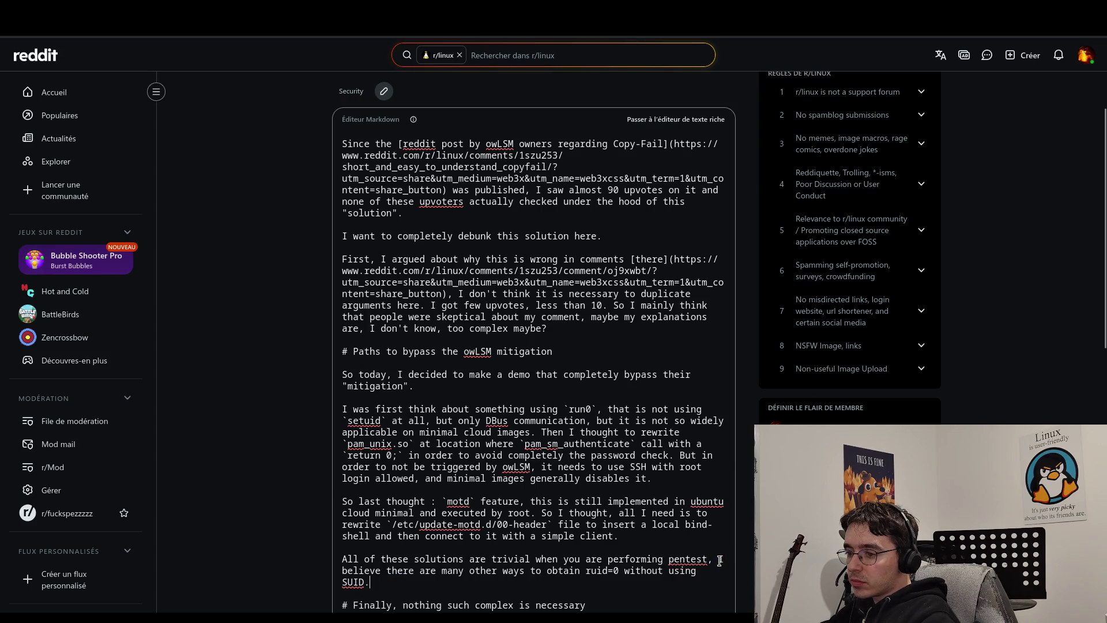
Add a question mark after 'And guess what'.
{"action": "scroll", "coordinate": [715, 562], "scroll_direction": "down", "scroll_amount": 3}
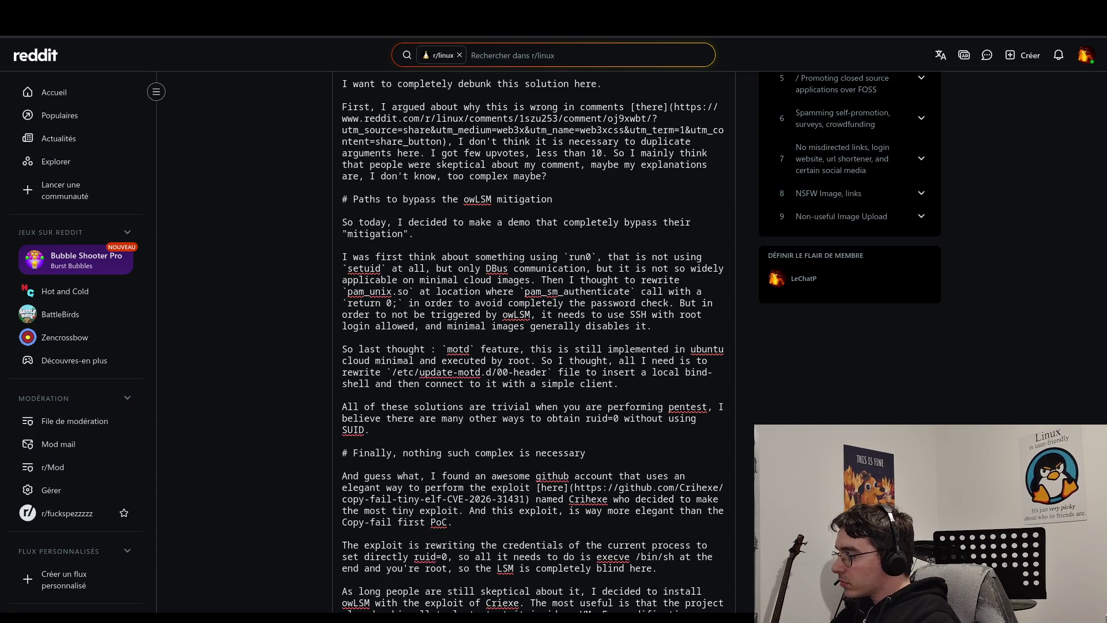
{"action": "left_click", "coordinate": [421, 474]}
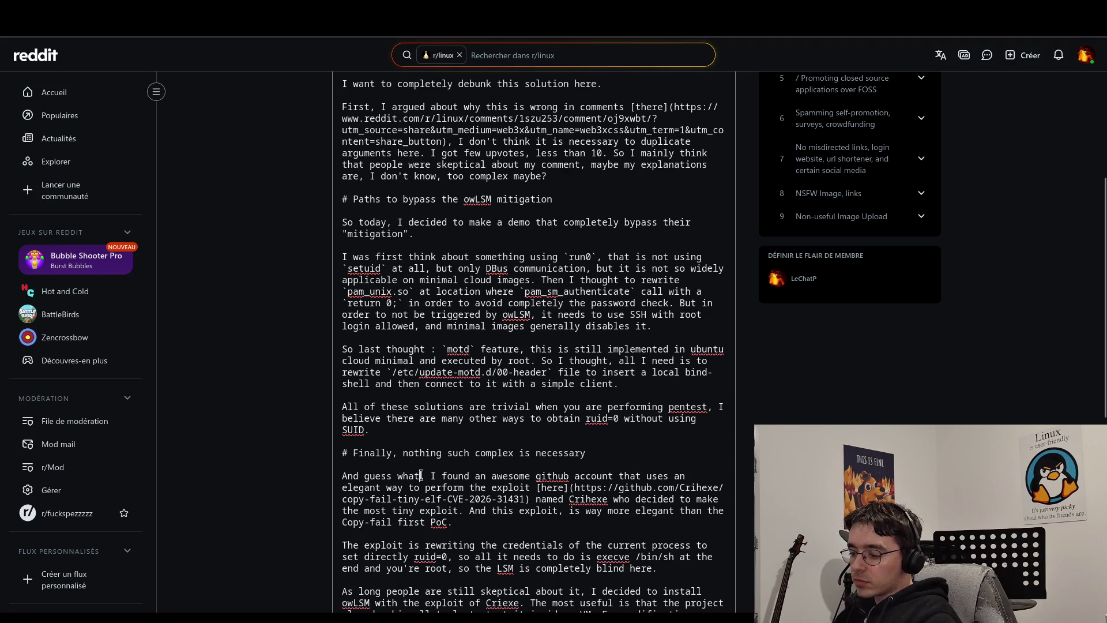
{"action": "type", "text": "?"}
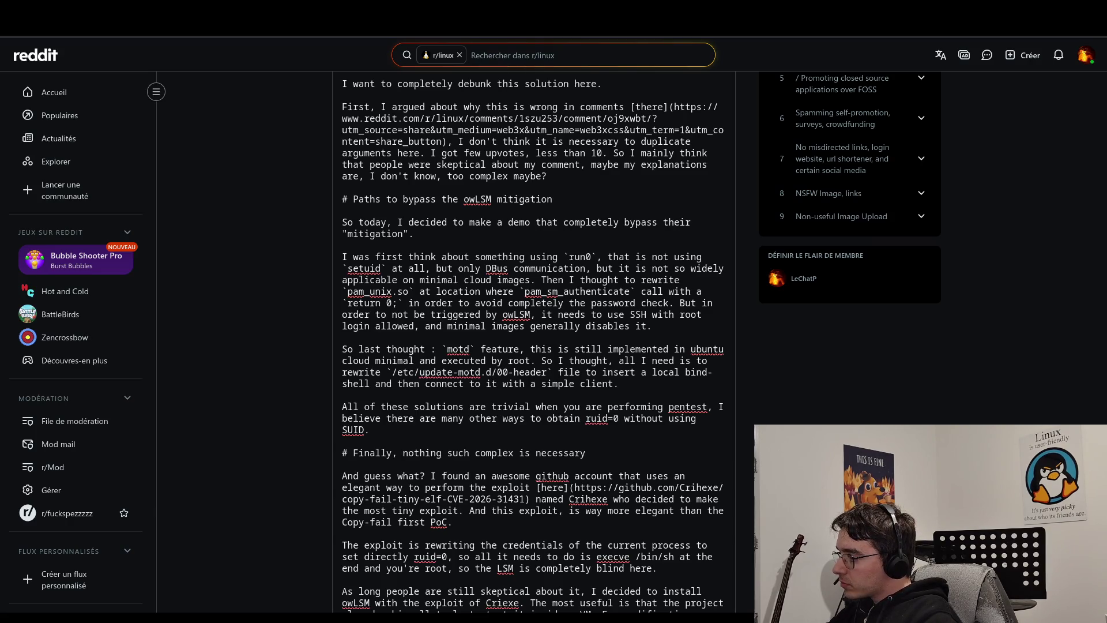
In the exploit paragraph, change 'so' to 'leaving' and delete 'is', 'here' and 'still'.
{"action": "scroll", "coordinate": [483, 520], "scroll_direction": "down", "scroll_amount": 3}
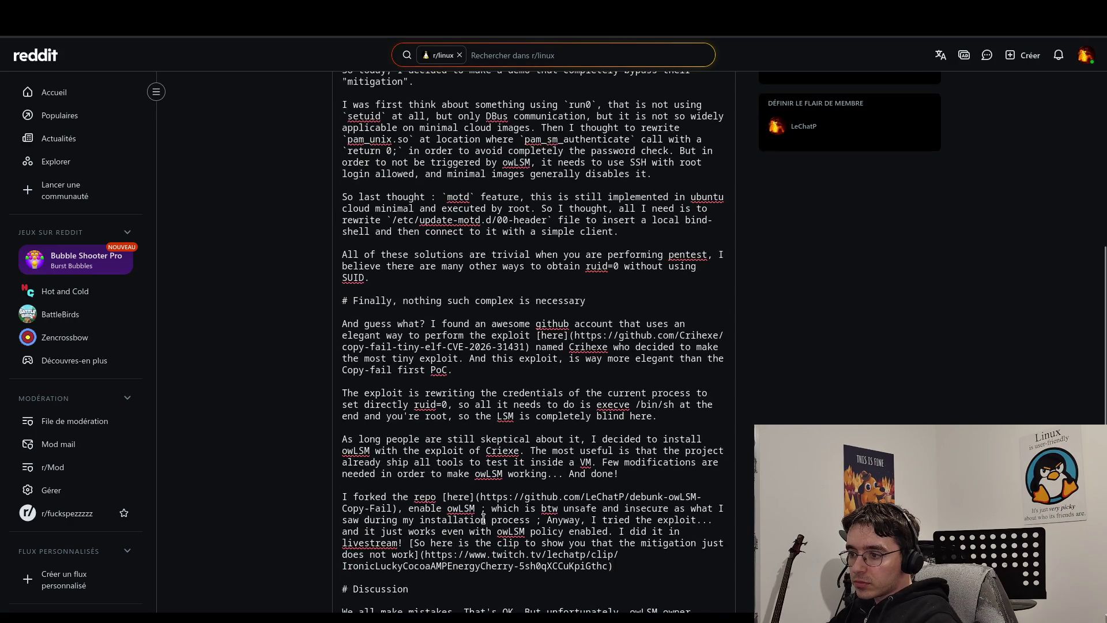
{"action": "left_click", "coordinate": [674, 406]}
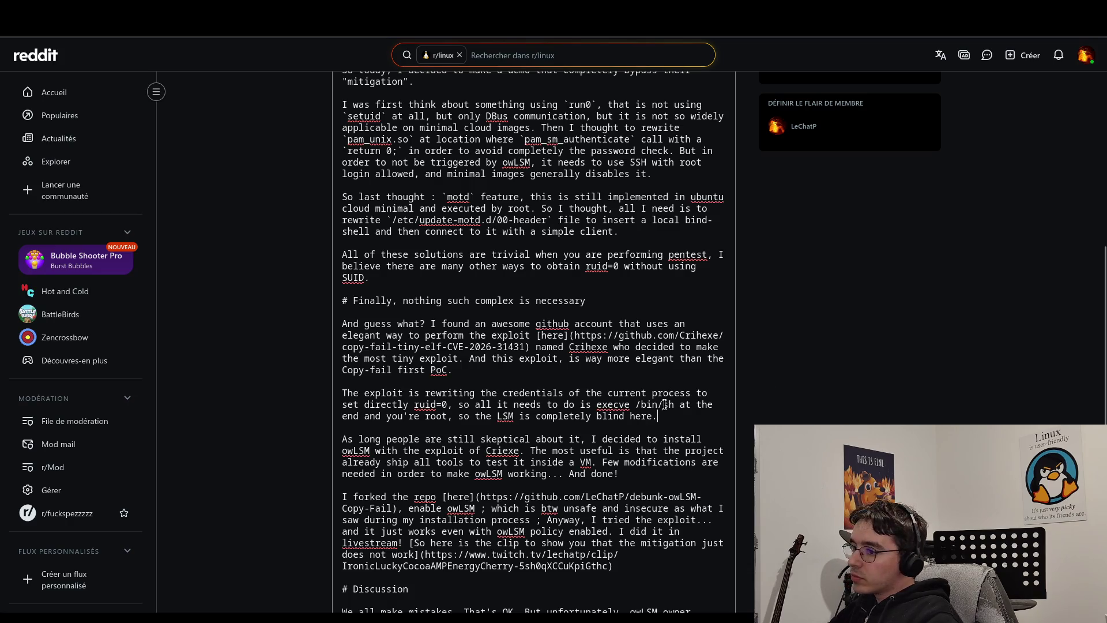
{"action": "double_click", "coordinate": [466, 414]}
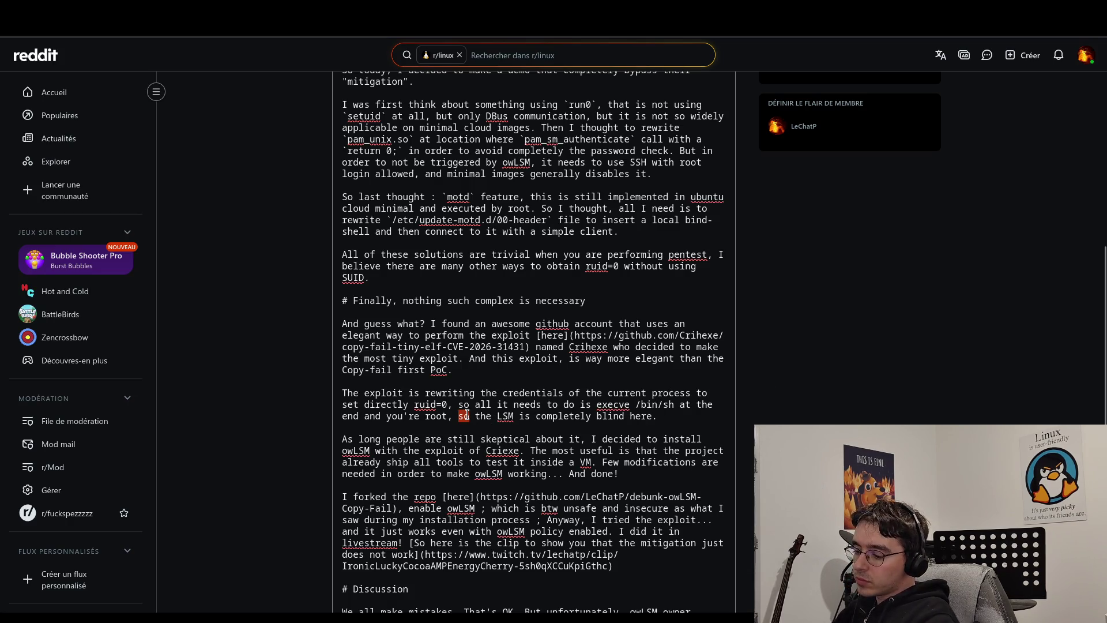
{"action": "type", "text": "leaving"}
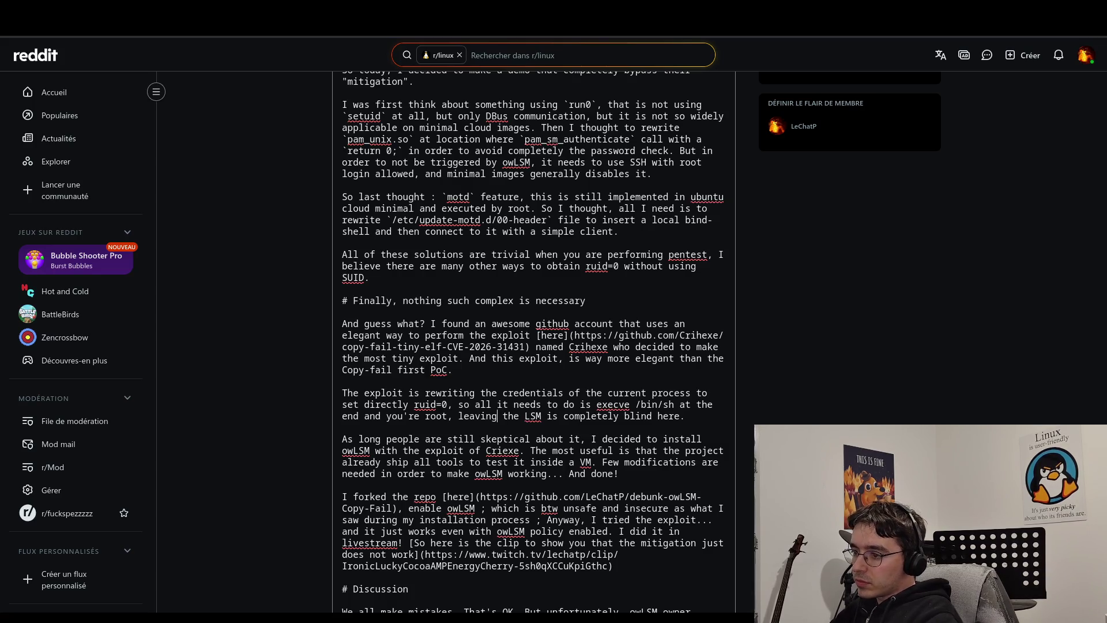
{"action": "left_click", "coordinate": [556, 418]}
{"action": "key", "text": "Delete"}
{"action": "key", "text": "BackSpace"}
{"action": "key", "text": "BackSpace"}
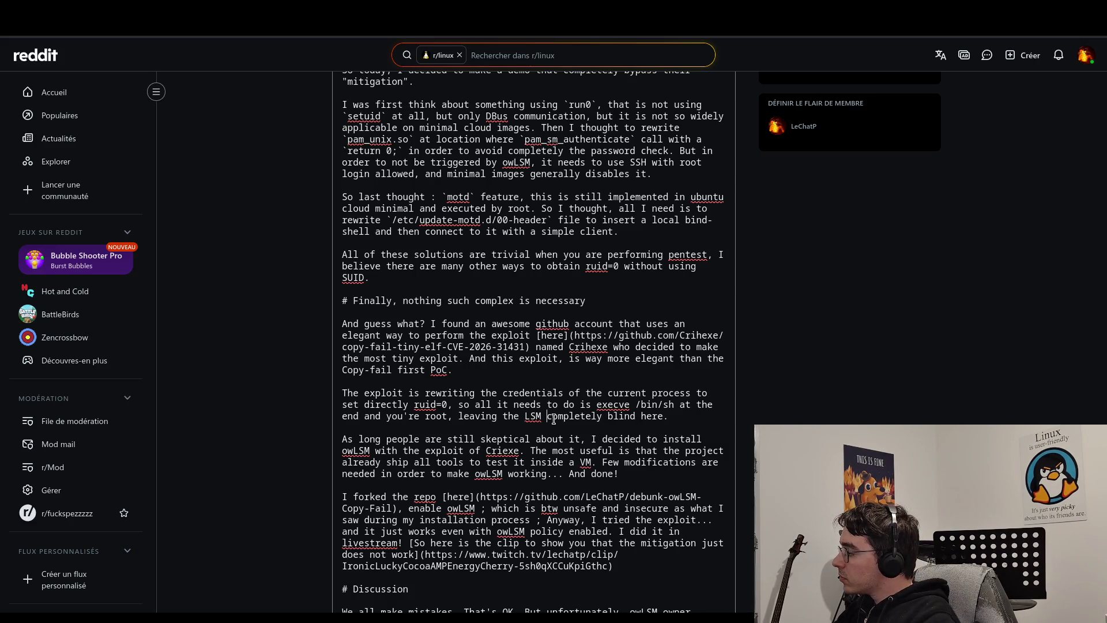
{"action": "double_click", "coordinate": [657, 414]}
{"action": "key", "text": "BackSpace"}
{"action": "key", "text": "BackSpace"}
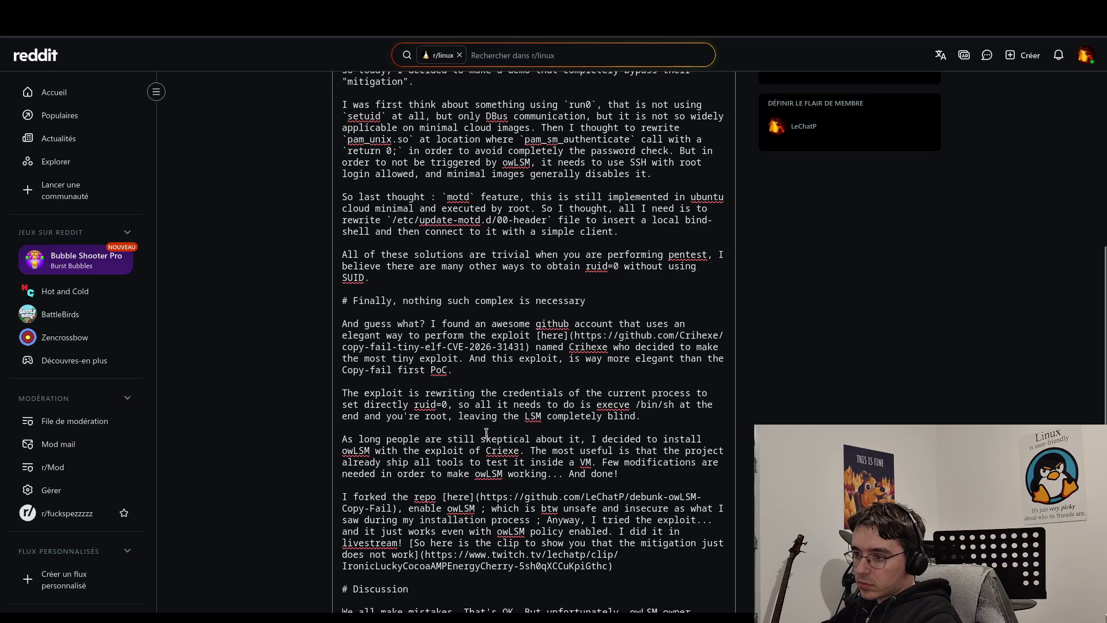
{"action": "double_click", "coordinate": [460, 434]}
{"action": "key", "text": "BackSpace"}
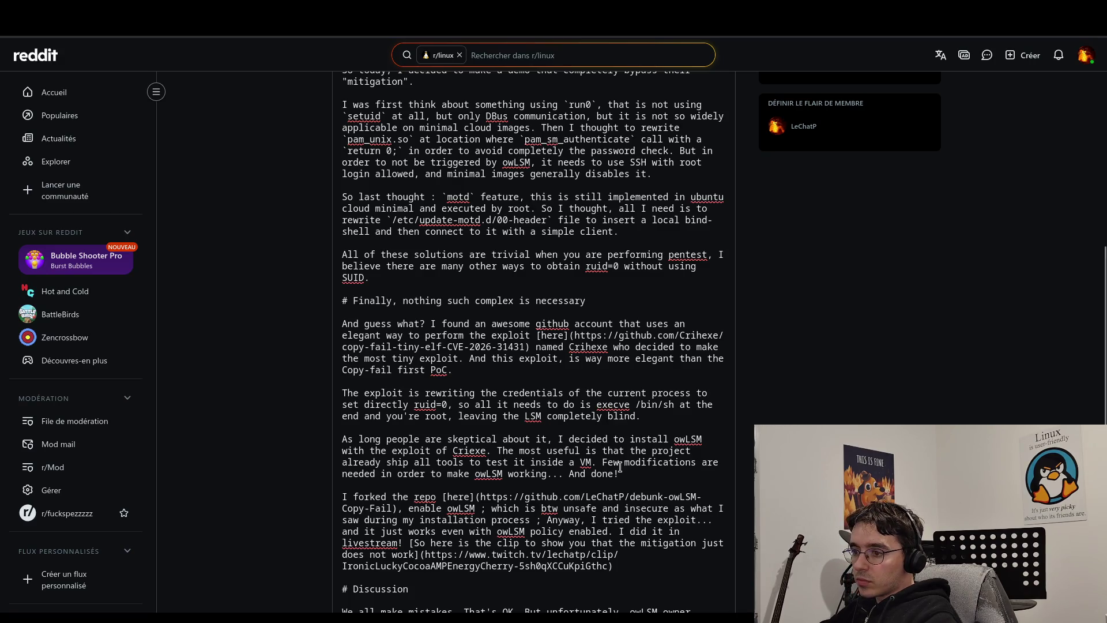
Replace the 'As long people…' skeptical paragraph with the VM-testing rewrite.
{"action": "left_click_drag", "start_coordinate": [619, 473], "coordinate": [340, 439]}
{"action": "type", "text": "Since people are still skeptical, I decided to install owLSM and test it against Crihexe's exploit. Fortunately, the project already ships with all the tools needed to test it inside a VM. Only a few modifications were needed to get owLSM working... and done!"}
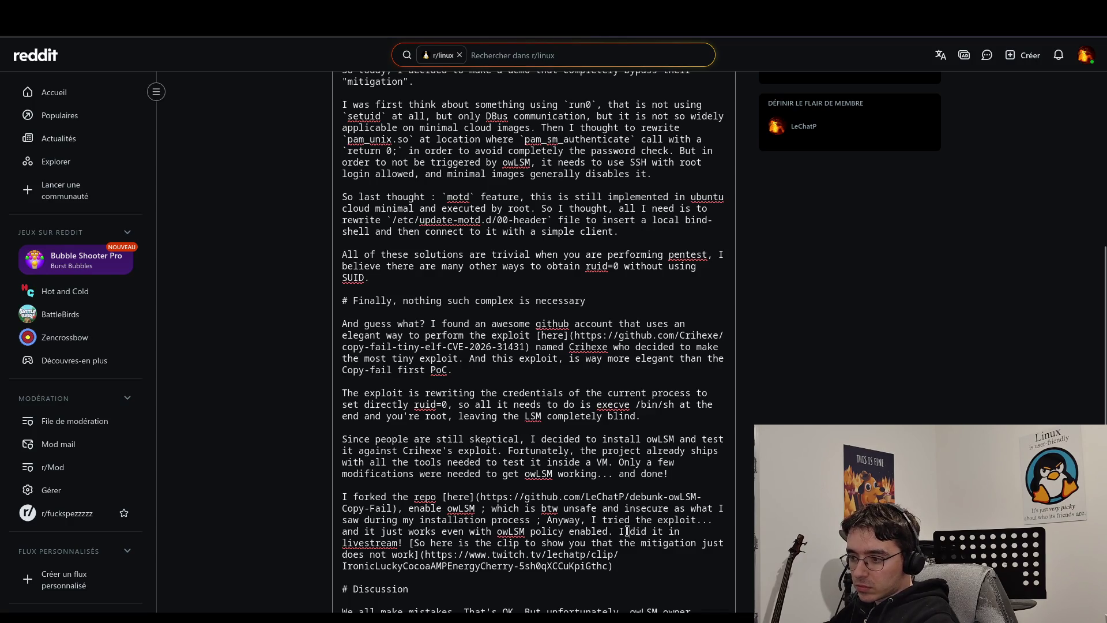
{"action": "scroll", "coordinate": [627, 531], "scroll_direction": "down", "scroll_amount": 3}
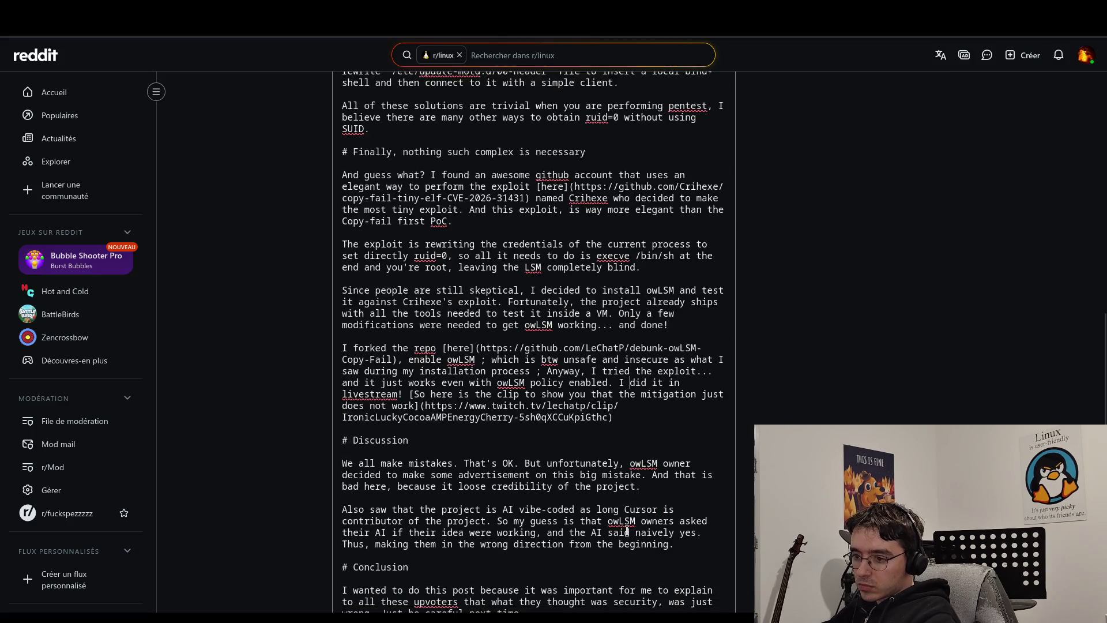
Replace 'And that is bad here' with the sentence about damaging the project's credibility.
{"action": "scroll", "coordinate": [602, 537], "scroll_direction": "down", "scroll_amount": 2}
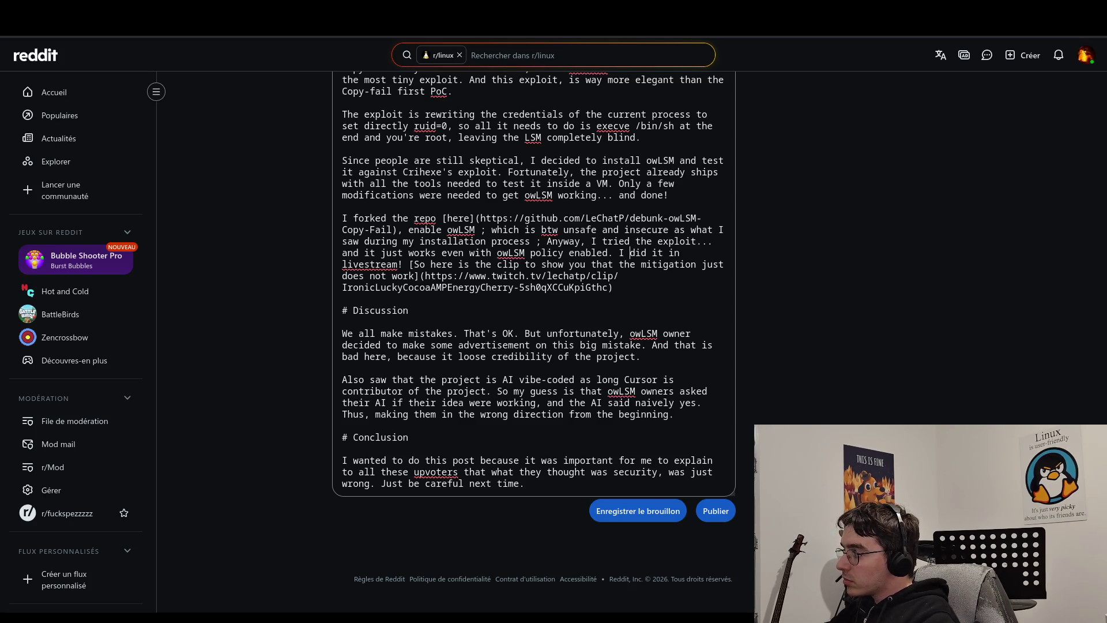
{"action": "left_click", "coordinate": [673, 355]}
{"action": "left_click_drag", "start_coordinate": [674, 355], "coordinate": [652, 345]}
{"action": "type", "text": "This is problematic because it damages the credibility of the project."}
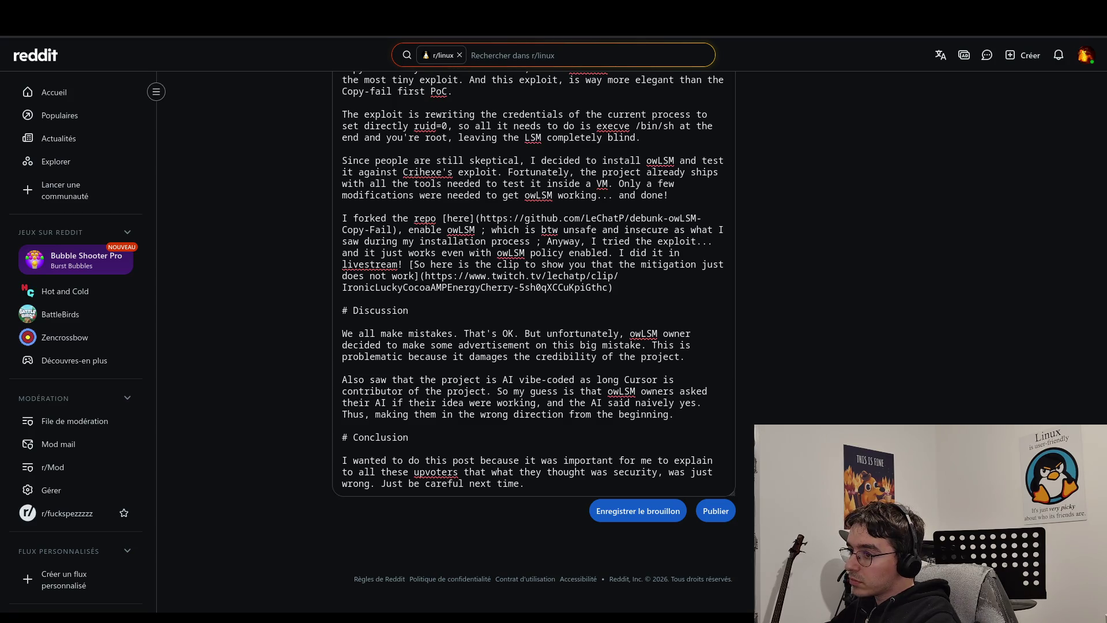
Change 'beginning' to 'start' so the Discussion paragraph ends 'from the start'.
{"action": "left_click", "coordinate": [693, 419]}
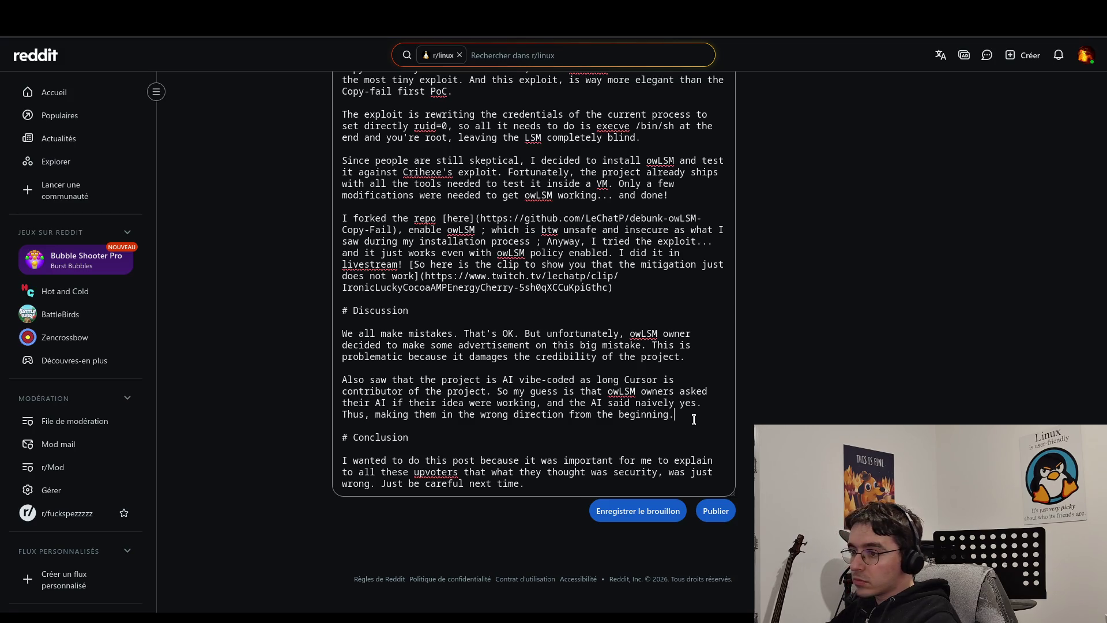
{"action": "key", "text": "Left"}
{"action": "key", "text": "ctrl+shift+Left"}
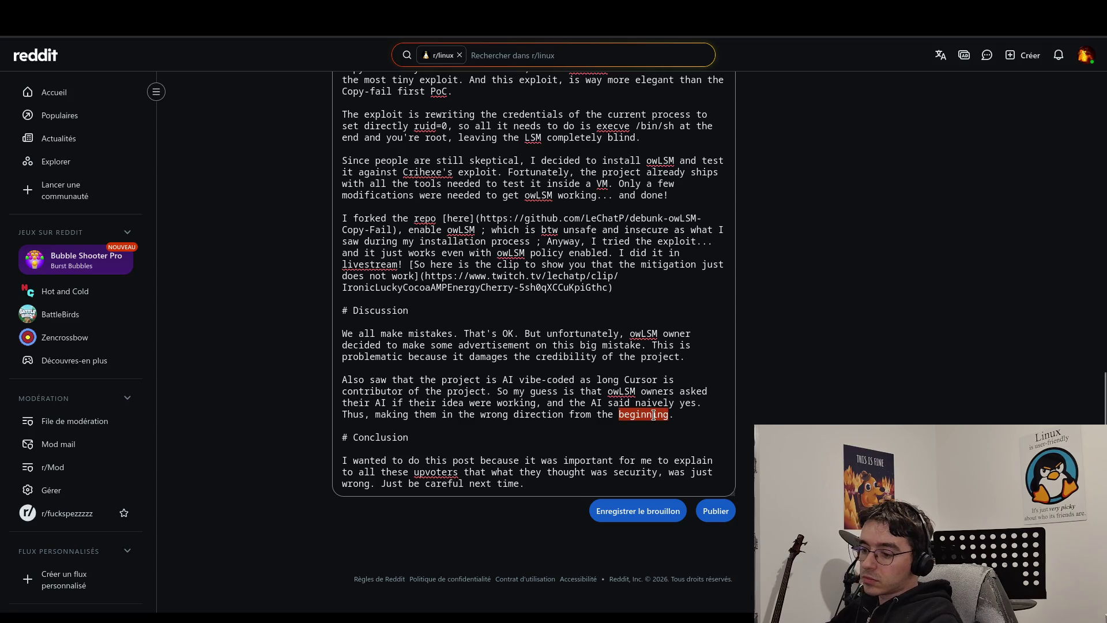
{"action": "type", "text": "start"}
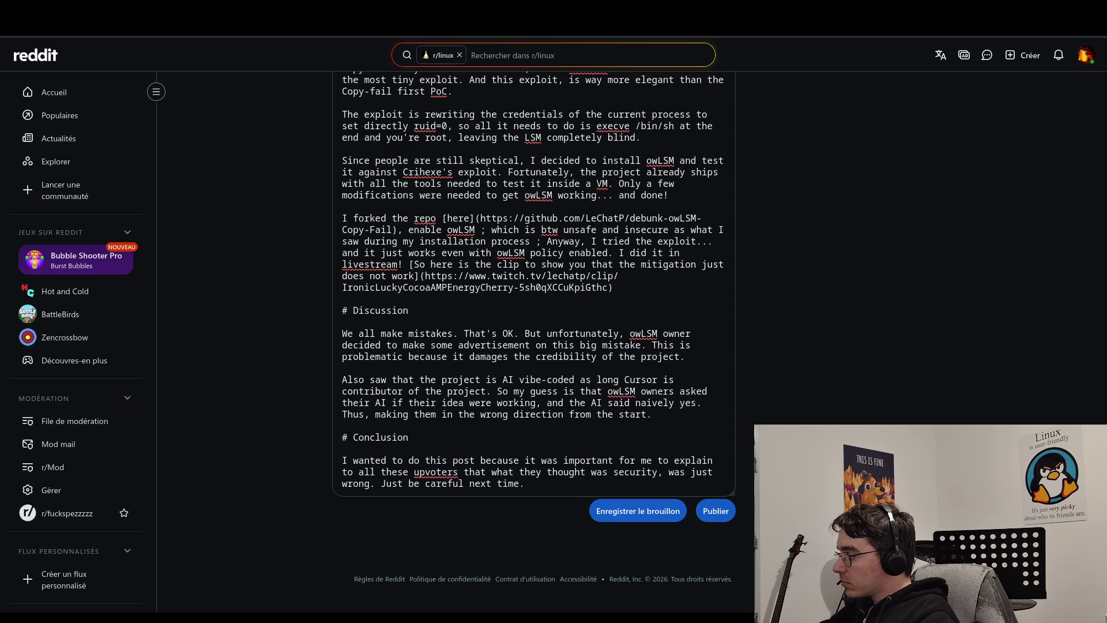
{"action": "left_click_drag", "start_coordinate": [526, 485], "coordinate": [345, 463]}
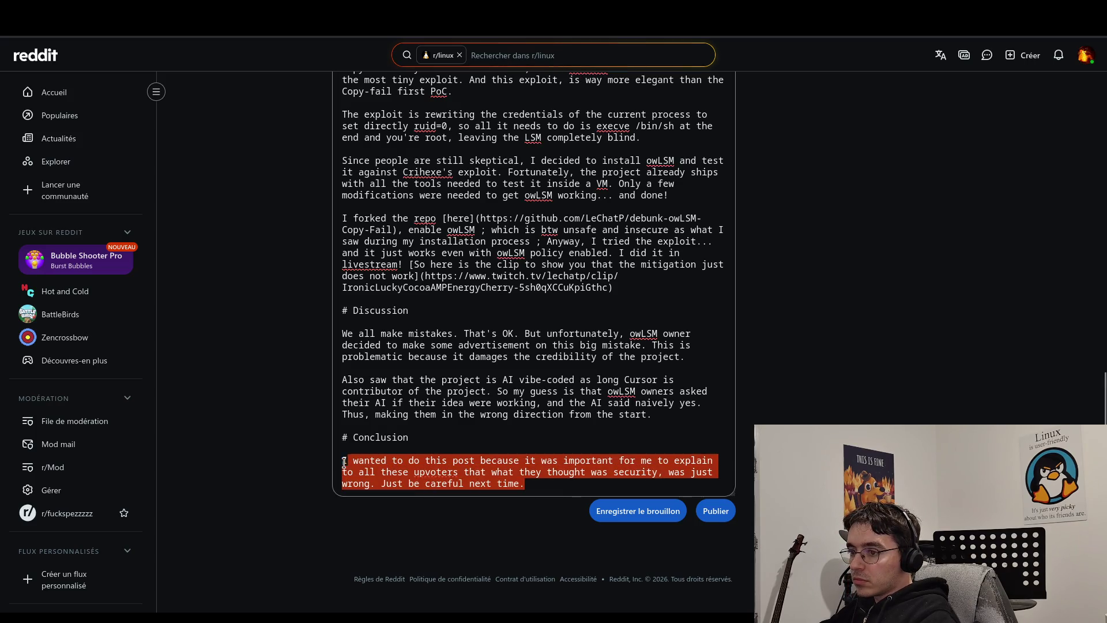
Switch the body via 'Passer à l'éditeur de texte riche' and scroll through the formatted post.
{"action": "left_click", "coordinate": [344, 463]}
{"action": "scroll", "coordinate": [602, 384], "scroll_direction": "up", "scroll_amount": 10}
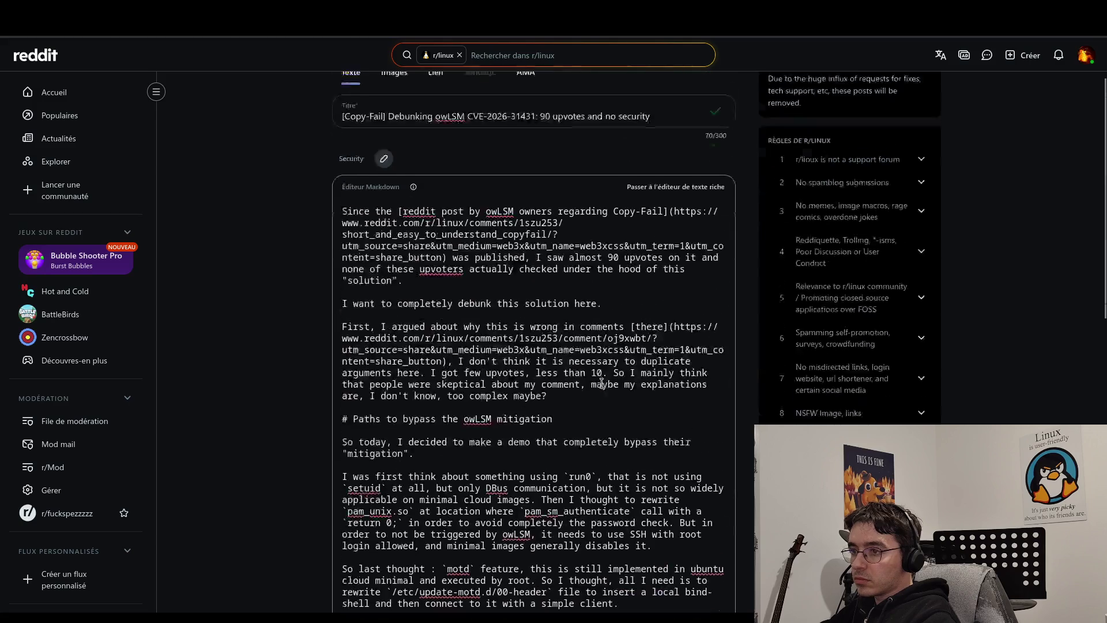
{"action": "scroll", "coordinate": [601, 383], "scroll_direction": "up", "scroll_amount": 2}
{"action": "left_click", "coordinate": [676, 271]}
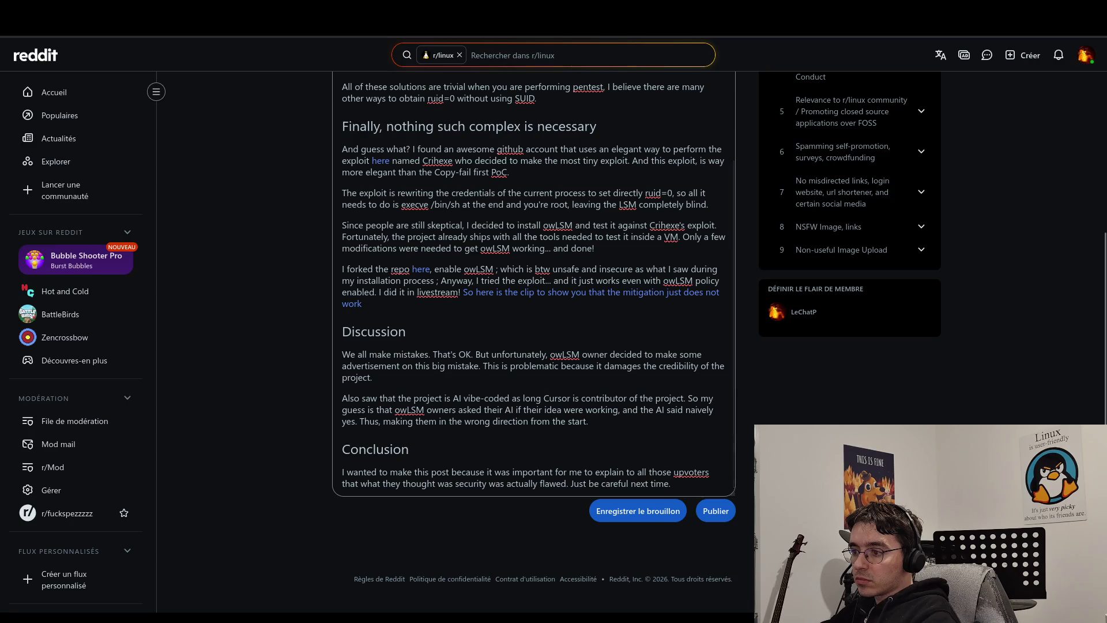
{"action": "scroll", "coordinate": [533, 346], "scroll_direction": "up", "scroll_amount": 5}
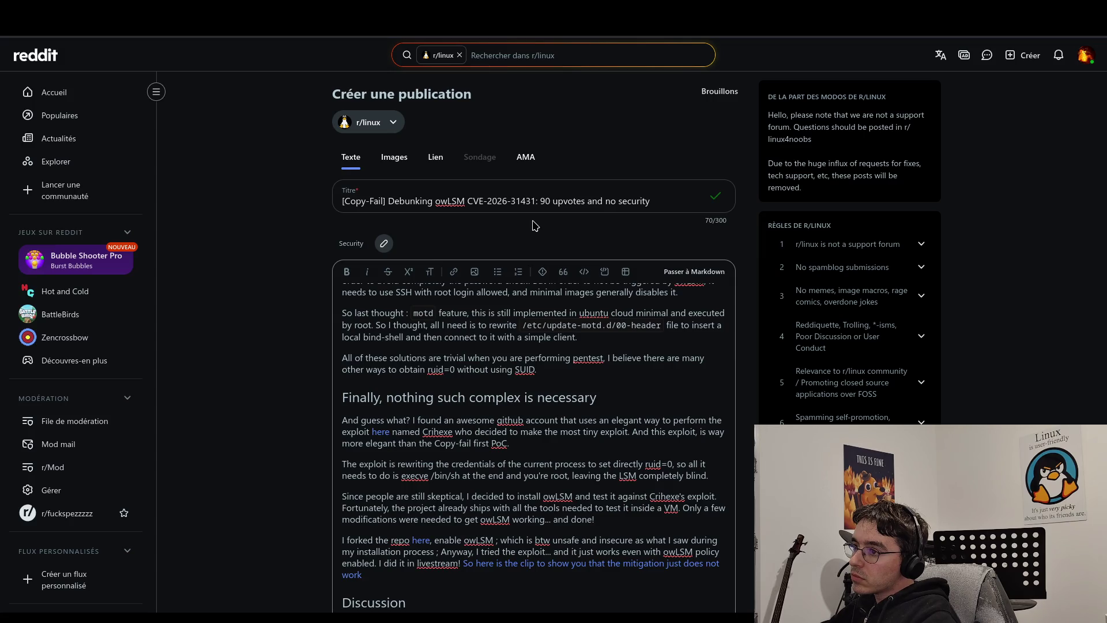
{"action": "scroll", "coordinate": [542, 399], "scroll_direction": "up", "scroll_amount": 3}
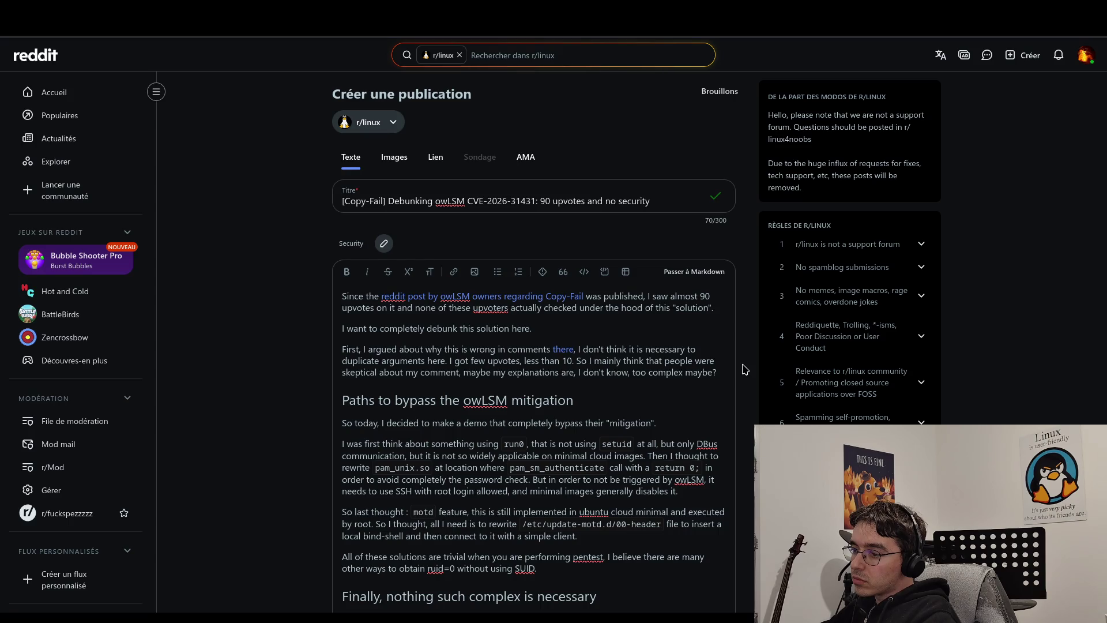
{"action": "scroll", "coordinate": [745, 369], "scroll_direction": "down", "scroll_amount": 3}
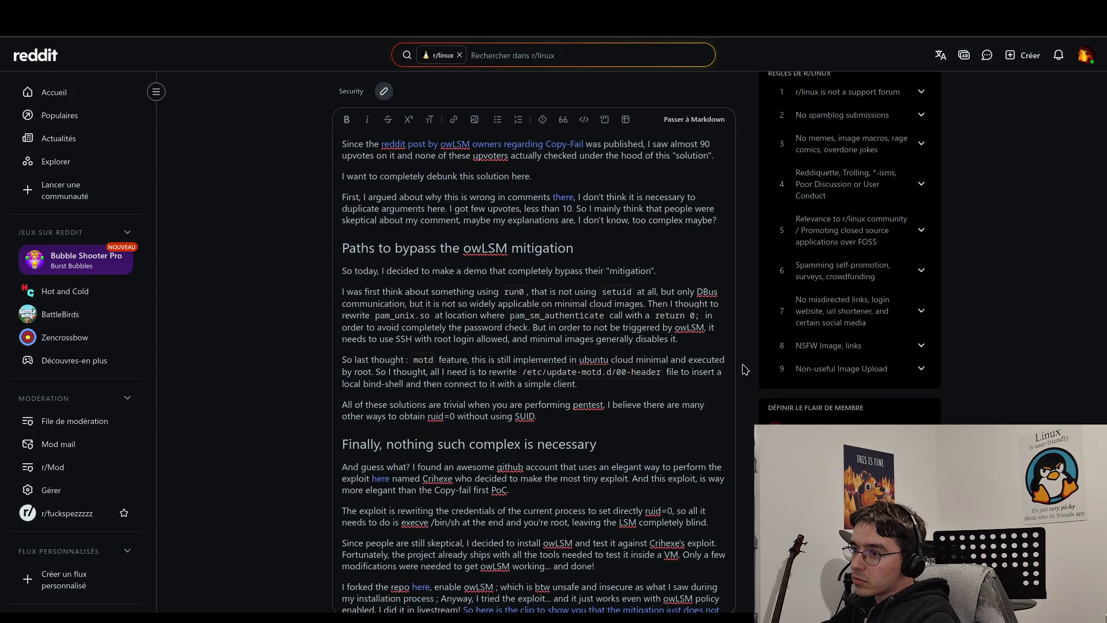
{"action": "scroll", "coordinate": [744, 369], "scroll_direction": "down", "scroll_amount": 3}
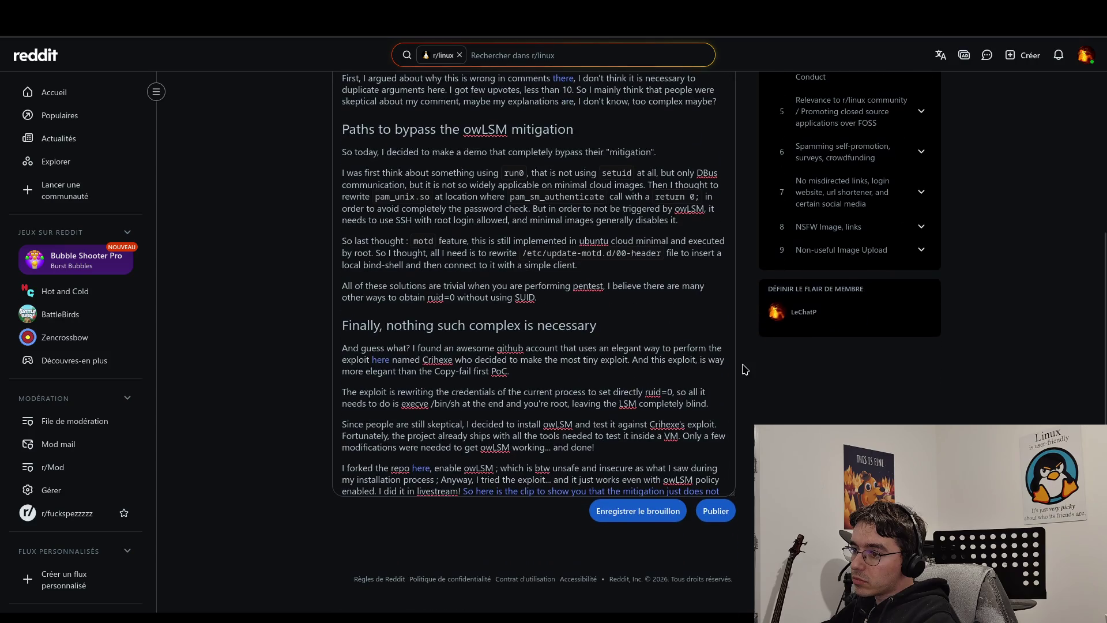
{"action": "scroll", "coordinate": [665, 368], "scroll_direction": "down", "scroll_amount": 5}
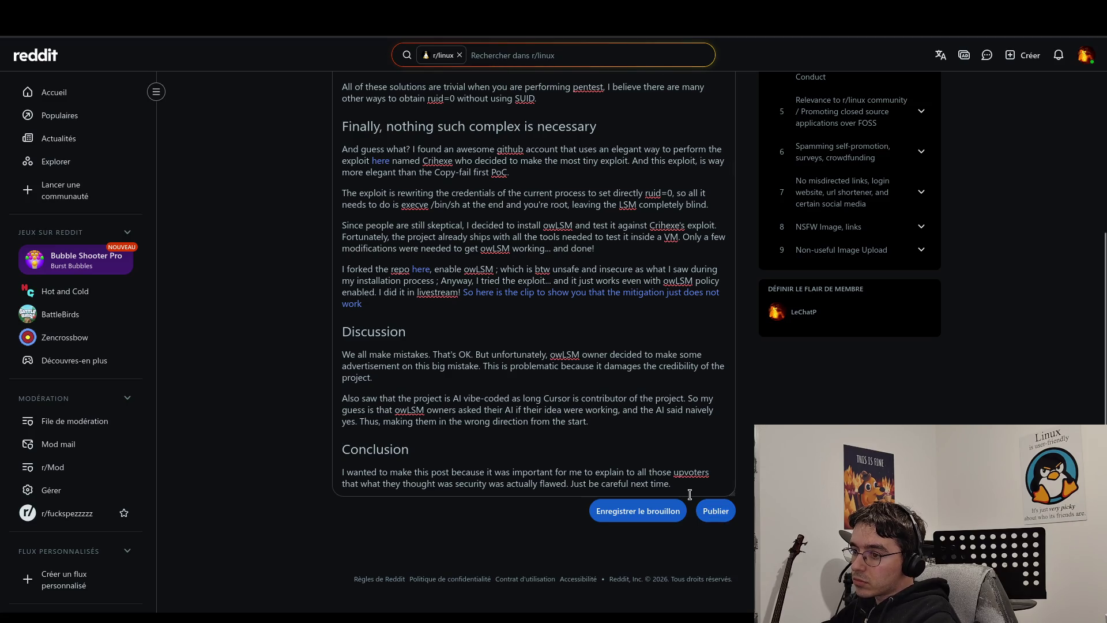
{"action": "scroll", "coordinate": [586, 346], "scroll_direction": "up", "scroll_amount": 2}
{"action": "scroll", "coordinate": [587, 403], "scroll_direction": "down", "scroll_amount": 2}
Insert 'None of my conclusions are great.' at the start of the Conclusion paragraph.
{"action": "left_click", "coordinate": [587, 444]}
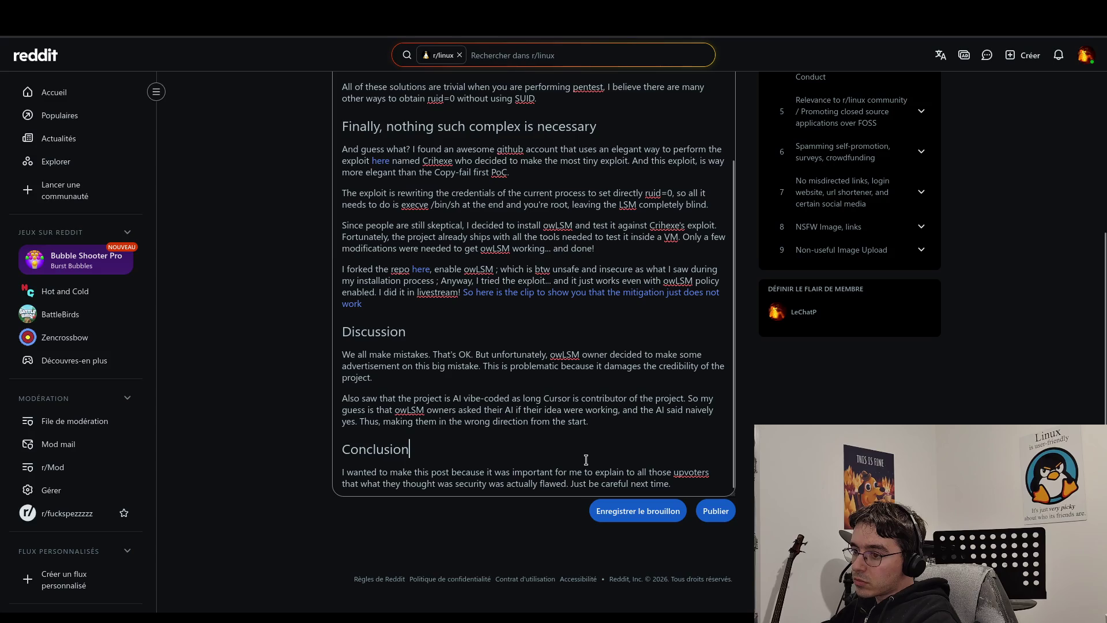
{"action": "left_click", "coordinate": [347, 473]}
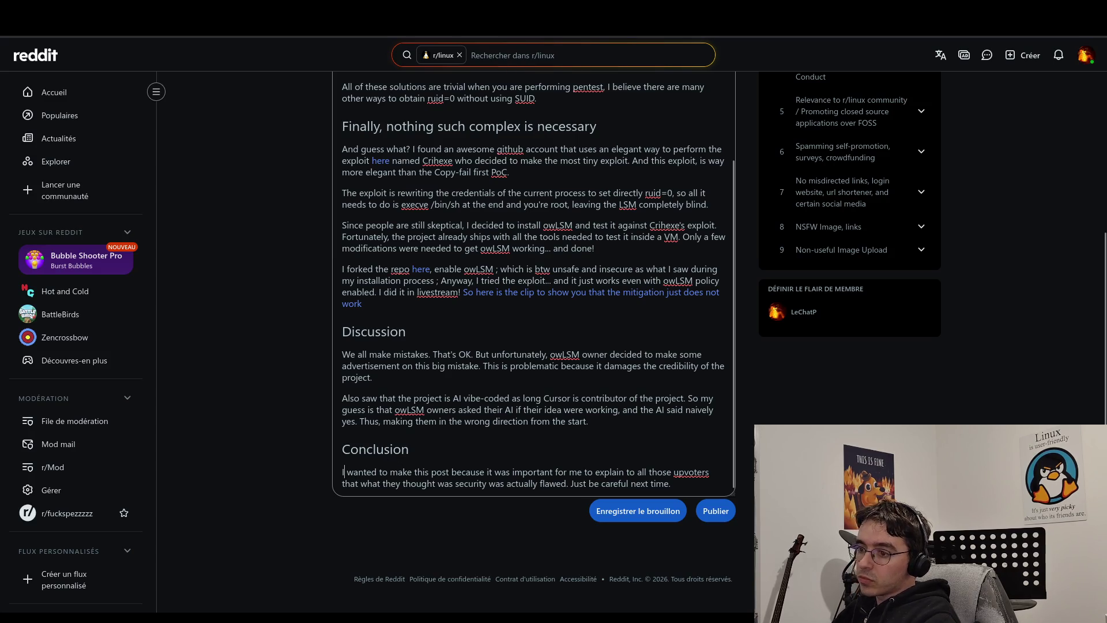
{"action": "key", "text": "Home"}
{"action": "key", "text": "Return"}
{"action": "key", "text": "Up"}
{"action": "type", "text": "No"}
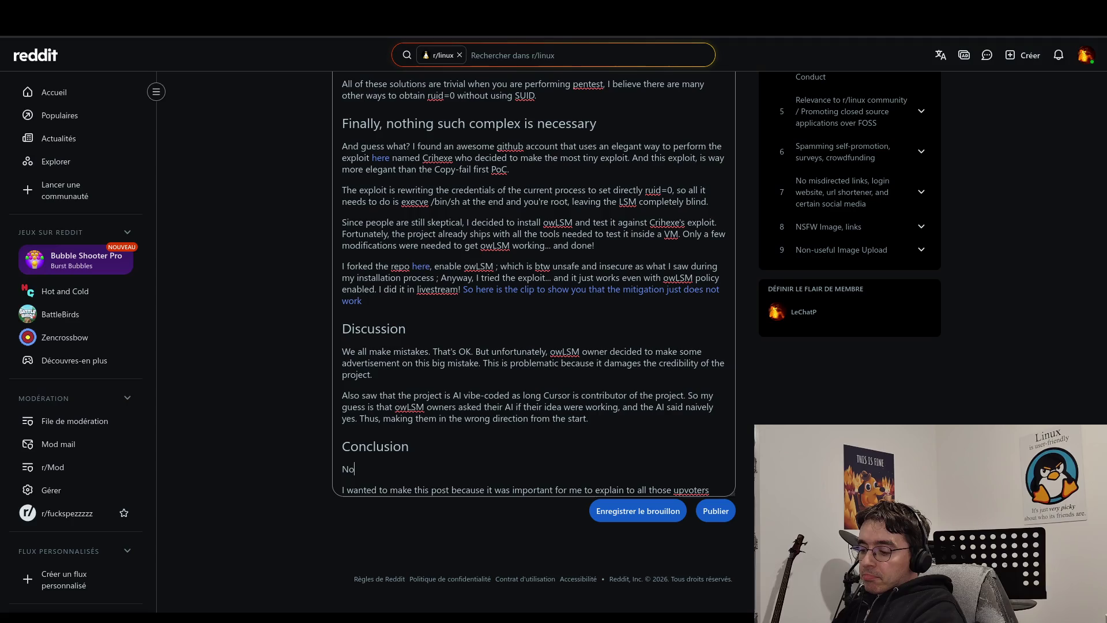
{"action": "type", "text": "ne of my con"}
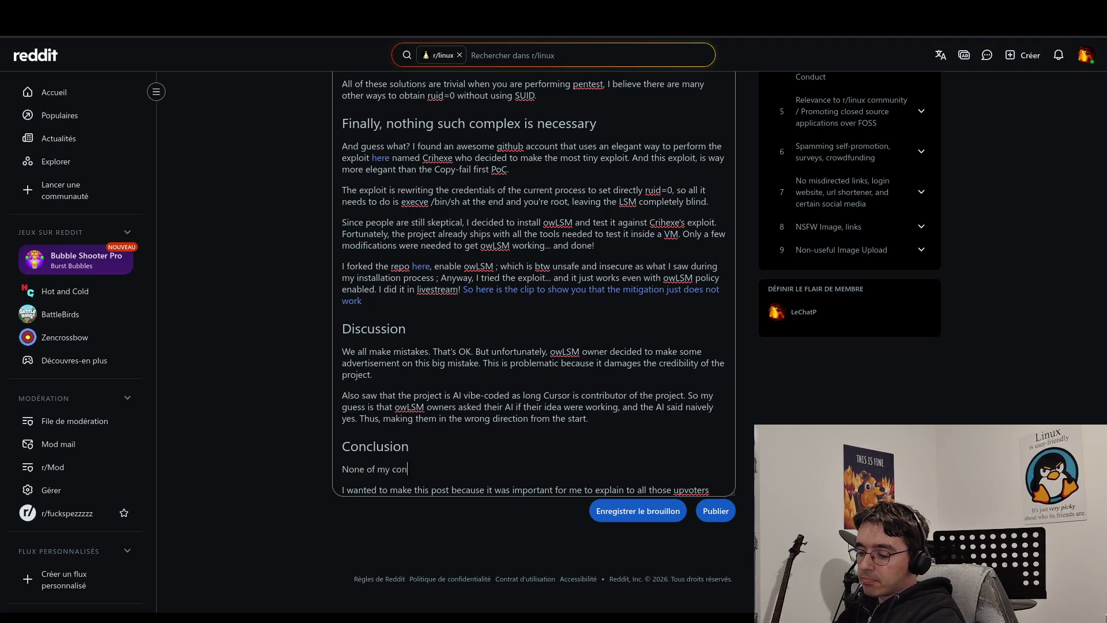
{"action": "type", "text": "clusions are "}
{"action": "type", "text": "good"}
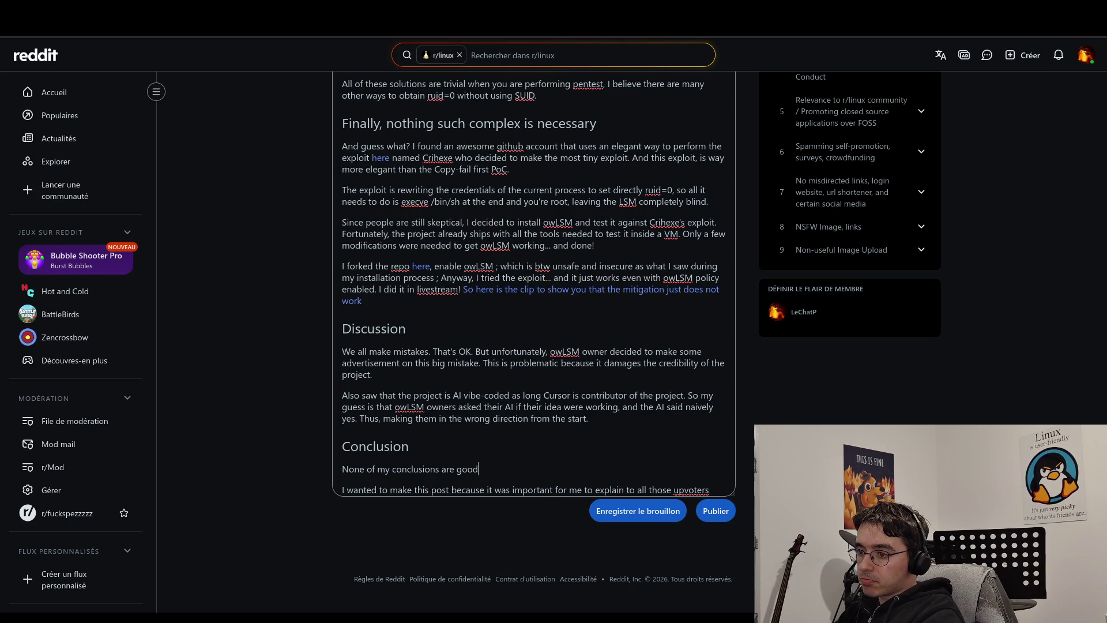
{"action": "key", "text": "BackSpace"}
{"action": "key", "text": "BackSpace"}
{"action": "key", "text": "BackSpace"}
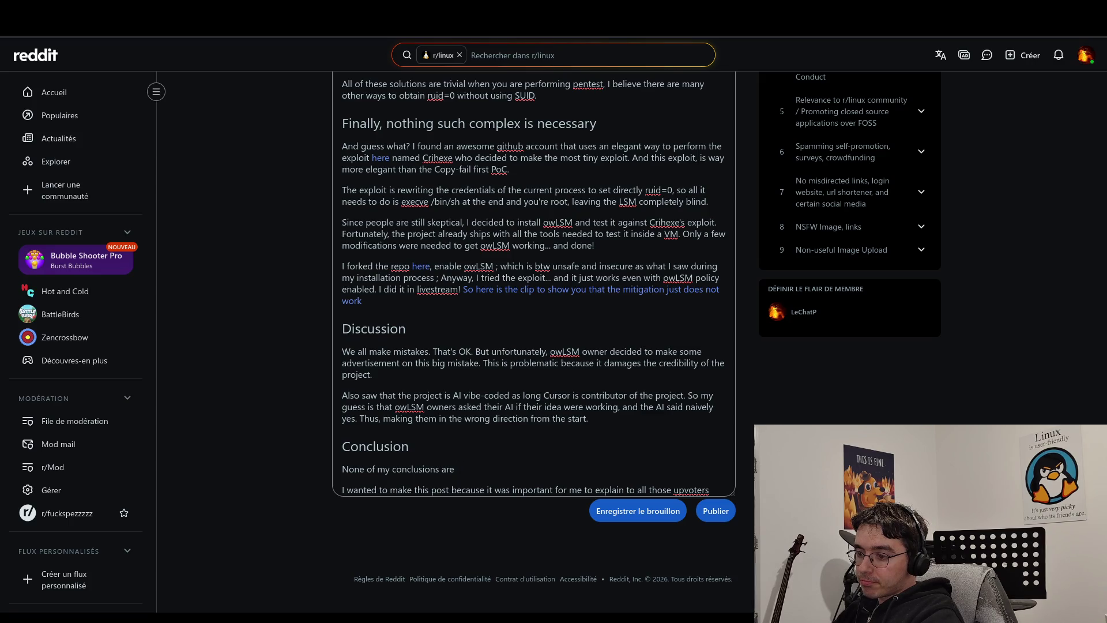
{"action": "type", "text": "great."}
{"action": "key", "text": "Delete"}
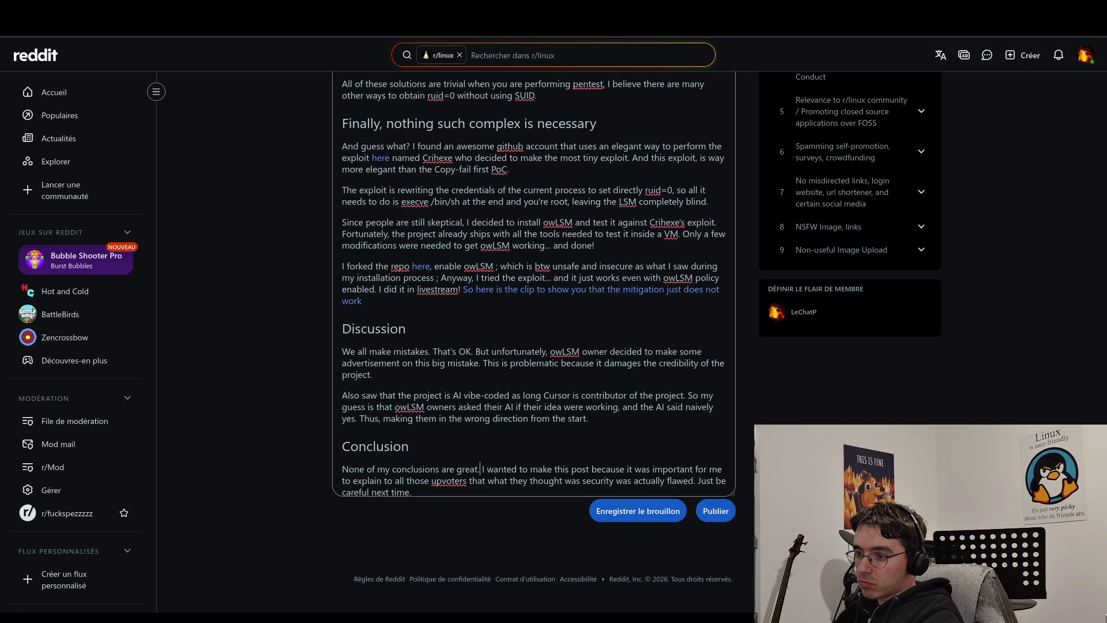
{"action": "key", "text": "BackSpace"}
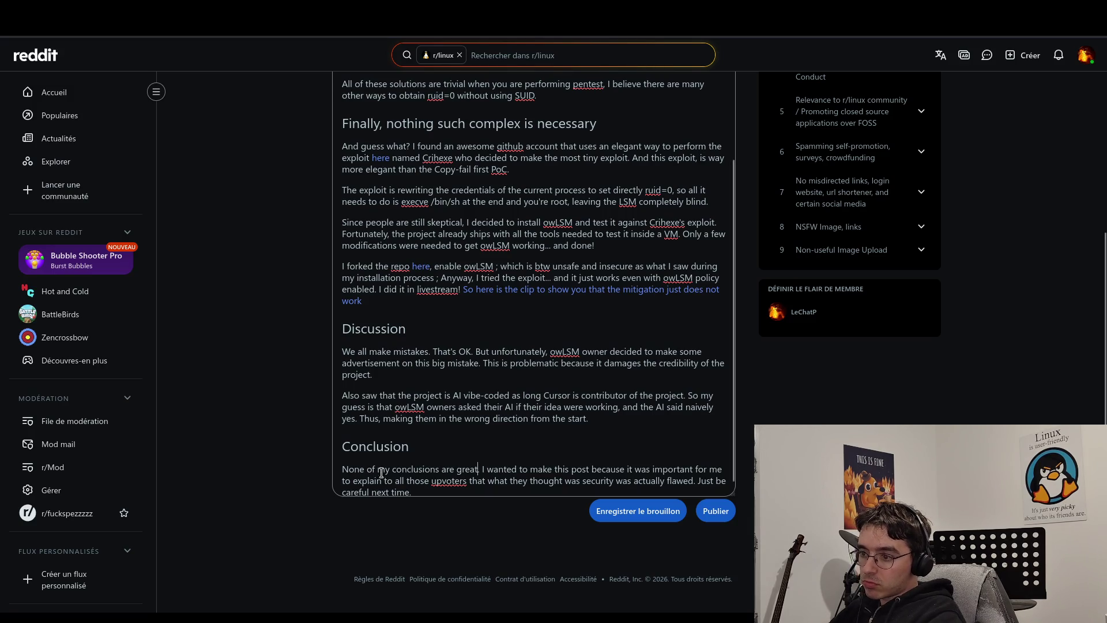
{"action": "type", "text": "."}
{"action": "double_click", "coordinate": [464, 470]}
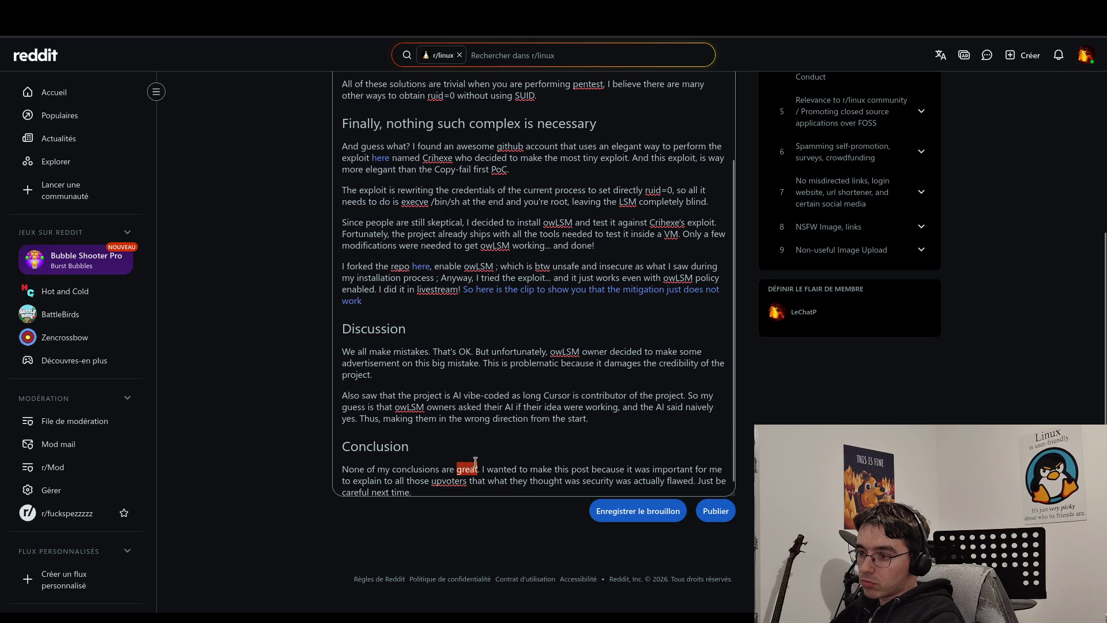
Review the edited Conclusion paragraph and scroll back up the post.
{"action": "scroll", "coordinate": [479, 464], "scroll_direction": "down", "scroll_amount": 1}
{"action": "left_click", "coordinate": [492, 459]}
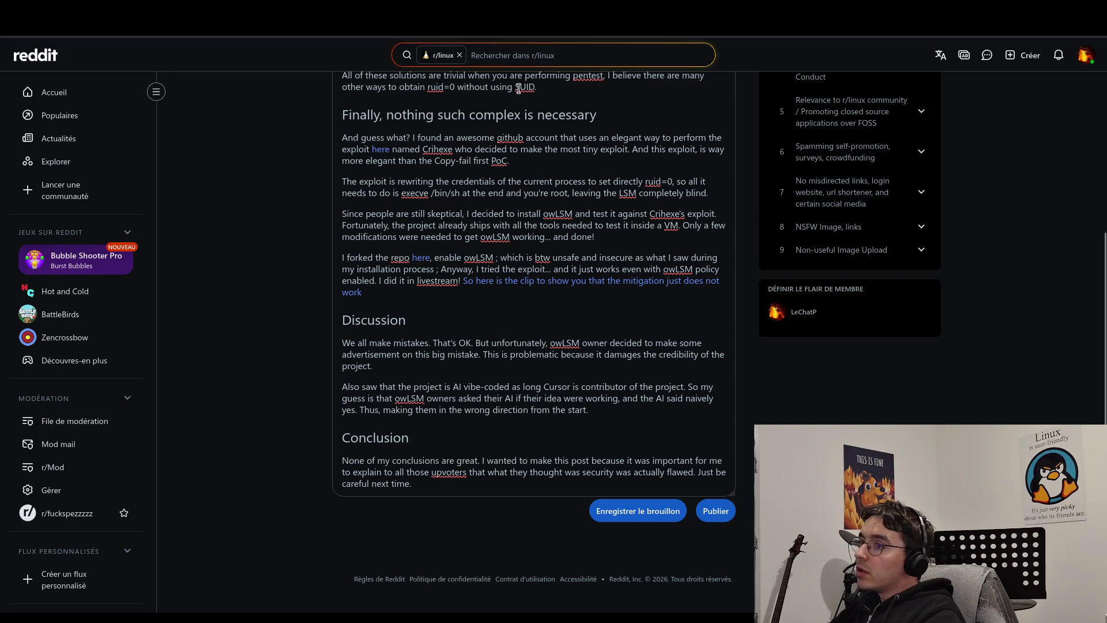
{"action": "key", "text": "ctrl+l"}
{"action": "key", "text": "Escape"}
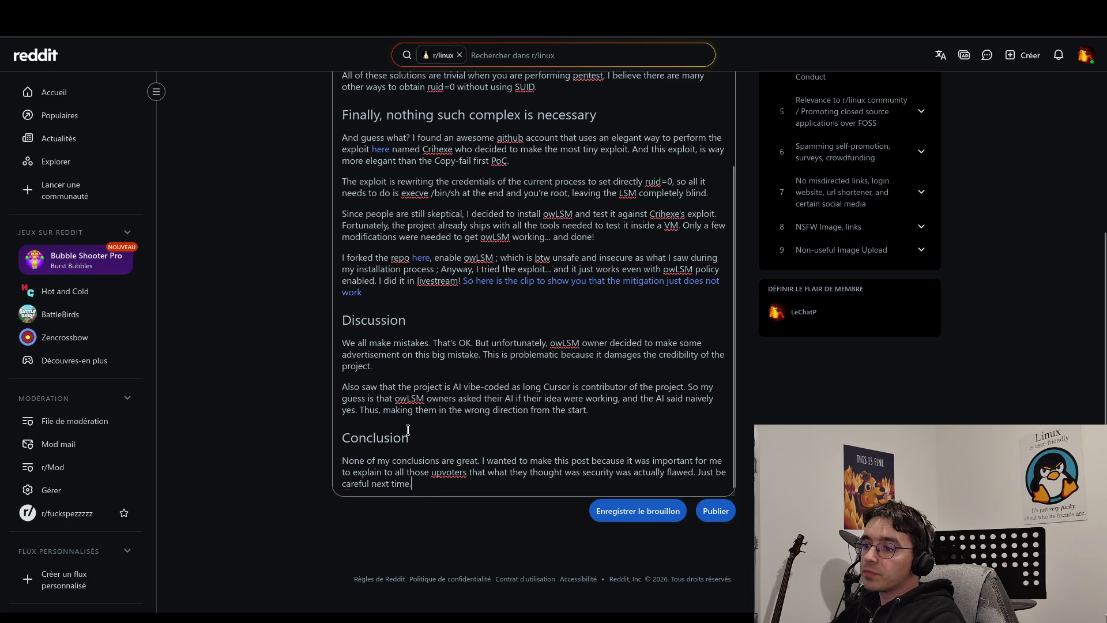
{"action": "mouse_move", "coordinate": [407, 429]}
{"action": "left_mouse_down"}
{"action": "mouse_move", "coordinate": [402, 362]}
{"action": "mouse_move", "coordinate": [369, 329]}
{"action": "mouse_move", "coordinate": [609, 260]}
{"action": "left_mouse_up"}
{"action": "scroll", "coordinate": [609, 260], "scroll_direction": "up", "scroll_amount": 4}
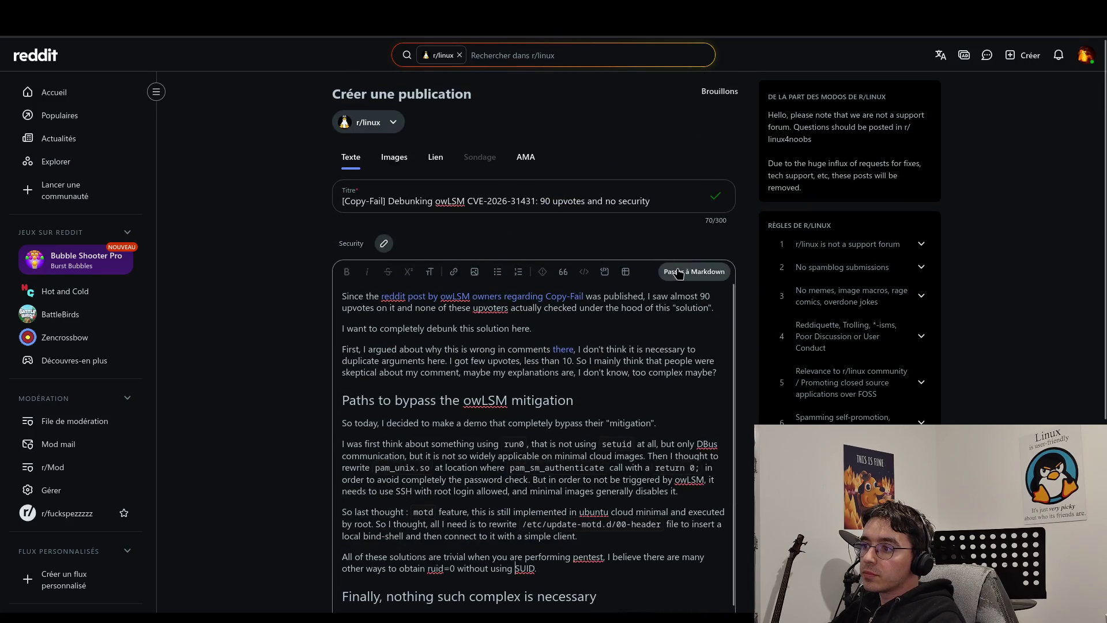
Switch the body via 'Passer à Markdown' and select and copy all its raw text.
{"action": "left_click", "coordinate": [651, 271]}
{"action": "key", "text": "ctrl+a"}
{"action": "key", "text": "ctrl+c"}
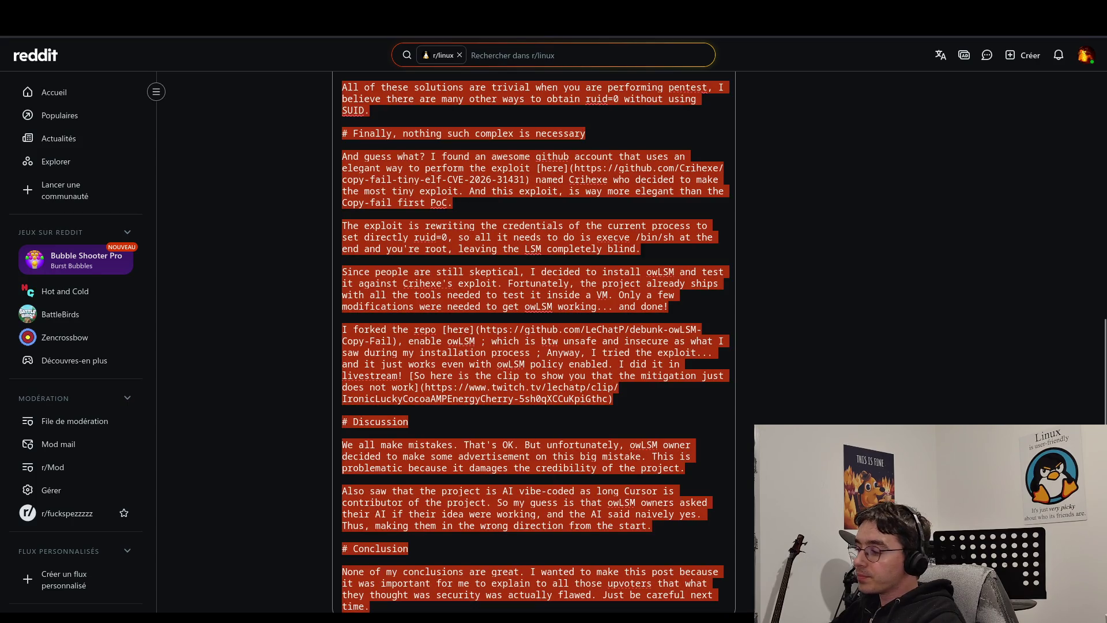
{"action": "key", "text": "alt+Tab"}
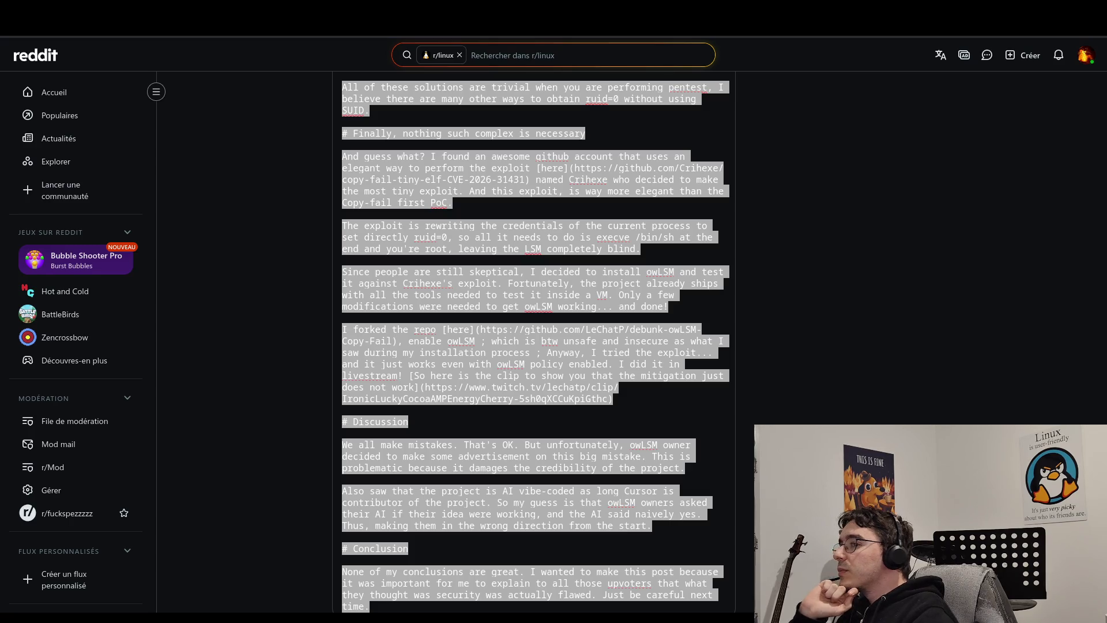
{"action": "left_click", "coordinate": [443, 331]}
{"action": "scroll", "coordinate": [444, 332], "scroll_direction": "down", "scroll_amount": 2}
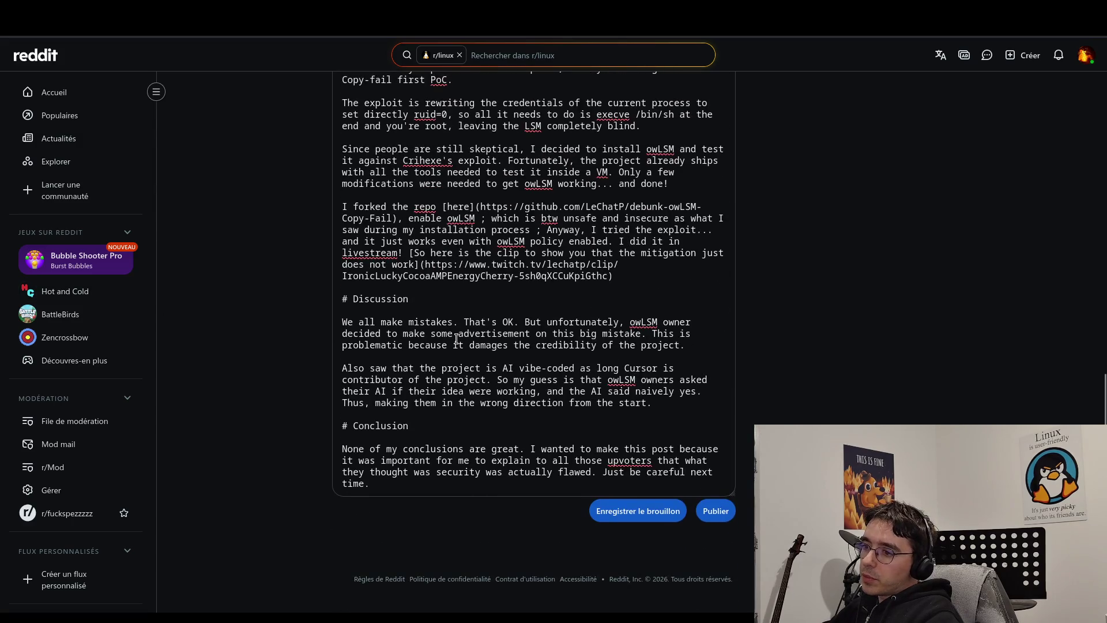
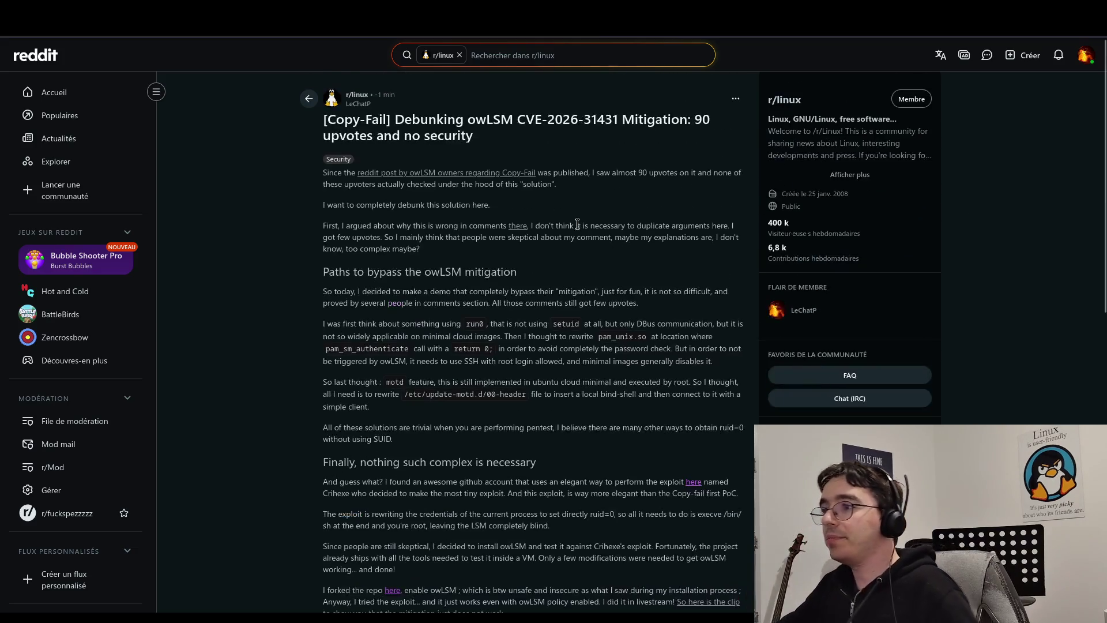
Reload the r/linux Copy-Fail post and check its 3 upvotes, 0 comments and 195 views.
{"action": "scroll", "coordinate": [836, 202], "scroll_direction": "up", "scroll_amount": 5}
{"action": "key", "text": "ctrl+l"}
{"action": "key", "text": "Return"}
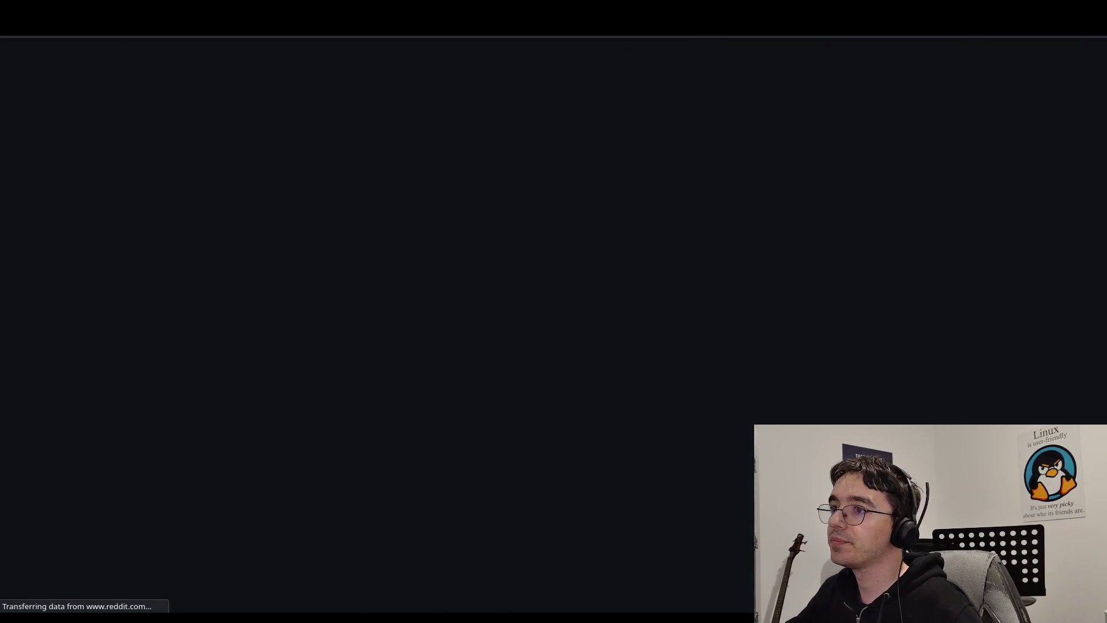
{"action": "scroll", "coordinate": [472, 384], "scroll_direction": "down", "scroll_amount": 10}
{"action": "scroll", "coordinate": [507, 358], "scroll_direction": "up", "scroll_amount": 8}
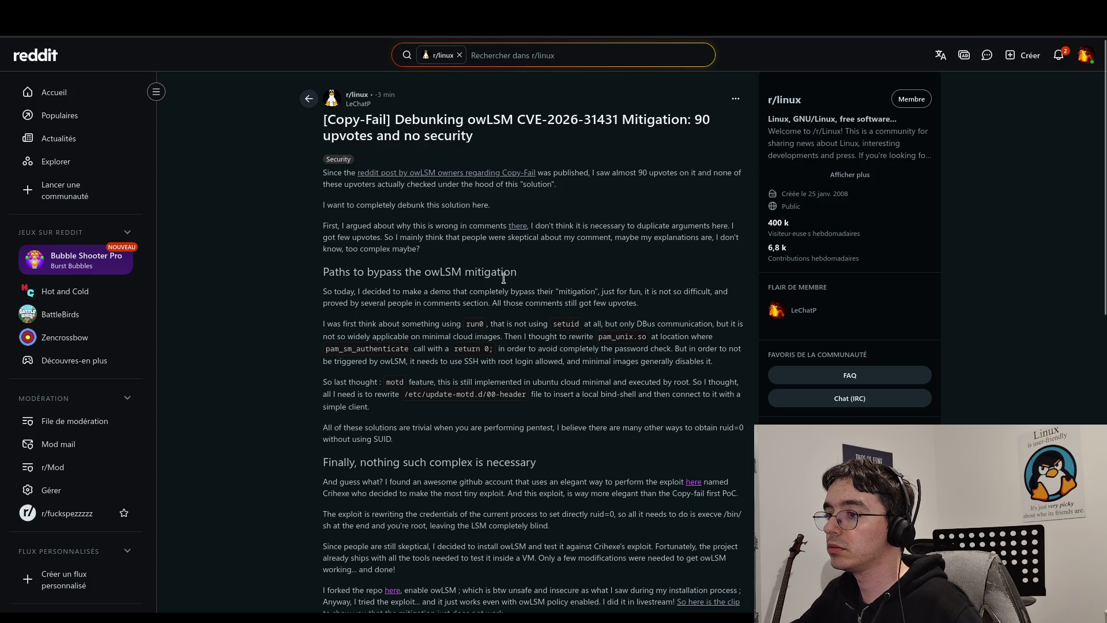
{"action": "scroll", "coordinate": [472, 310], "scroll_direction": "down", "scroll_amount": 5}
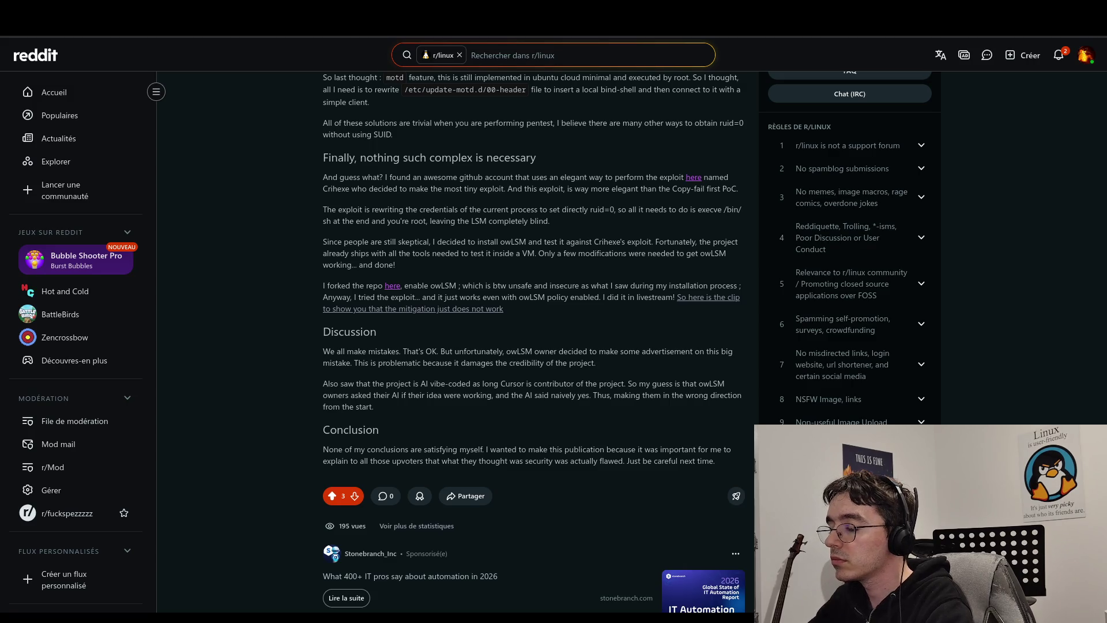
Scroll down to the Conclusion and vote bar to read 3 upvotes and 195 views.
{"action": "scroll", "coordinate": [372, 53], "scroll_direction": "down", "scroll_amount": 5}
Reload the post twice and check the vote bar, now at 4 upvotes and 795 views.
{"action": "left_click", "coordinate": [374, 40]}
{"action": "key", "text": "Return"}
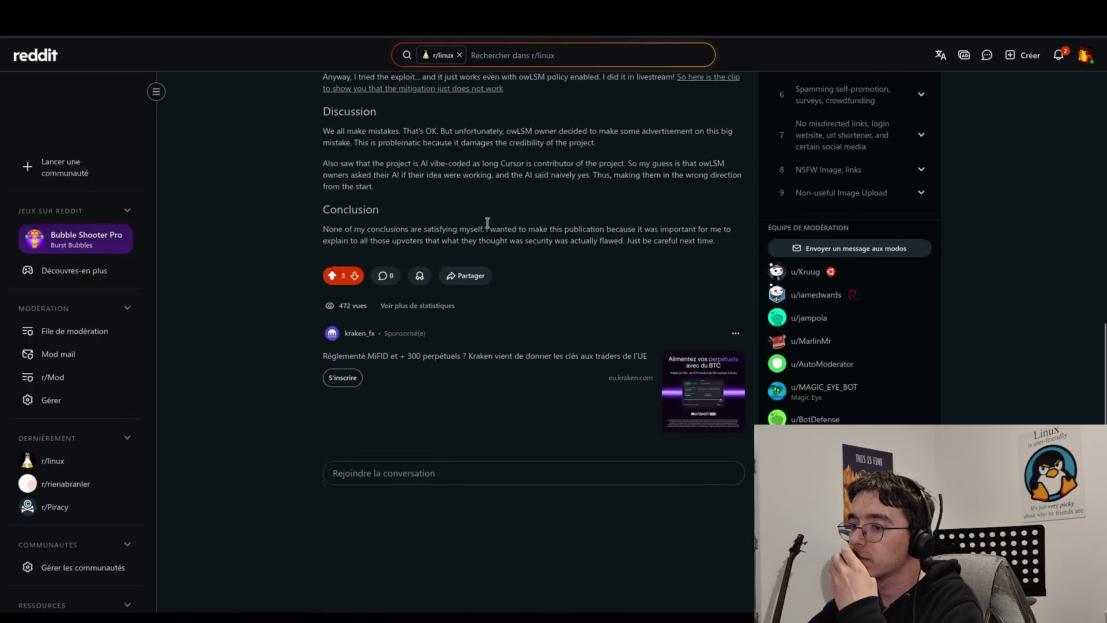
{"action": "scroll", "coordinate": [487, 223], "scroll_direction": "up", "scroll_amount": 5}
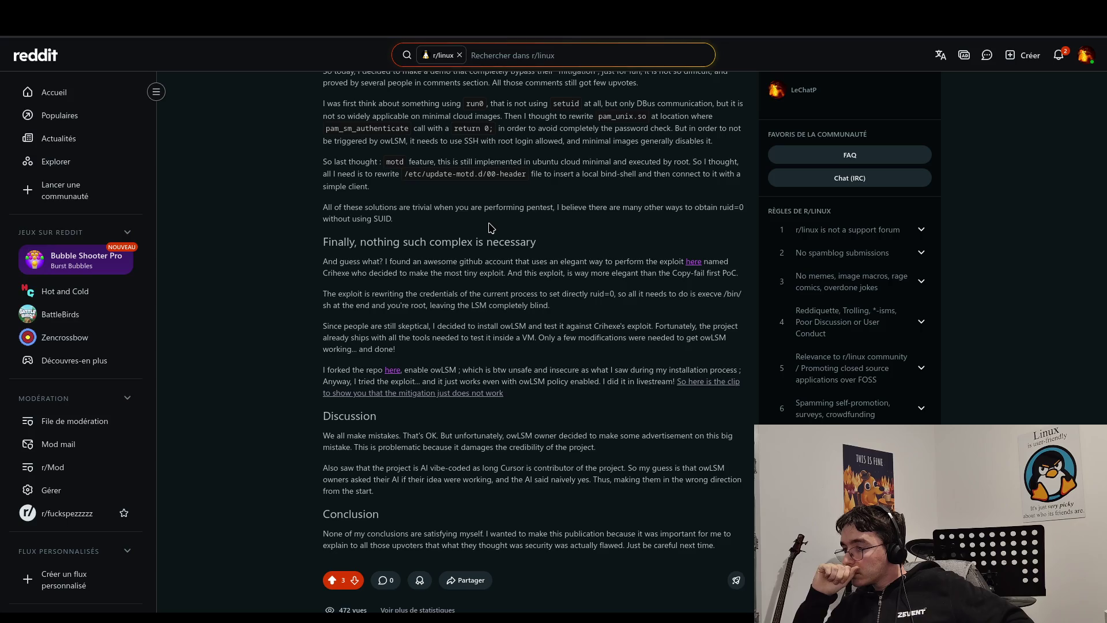
{"action": "left_click", "coordinate": [453, 36]}
{"action": "key", "text": "Return"}
{"action": "scroll", "coordinate": [489, 175], "scroll_direction": "down", "scroll_amount": 10}
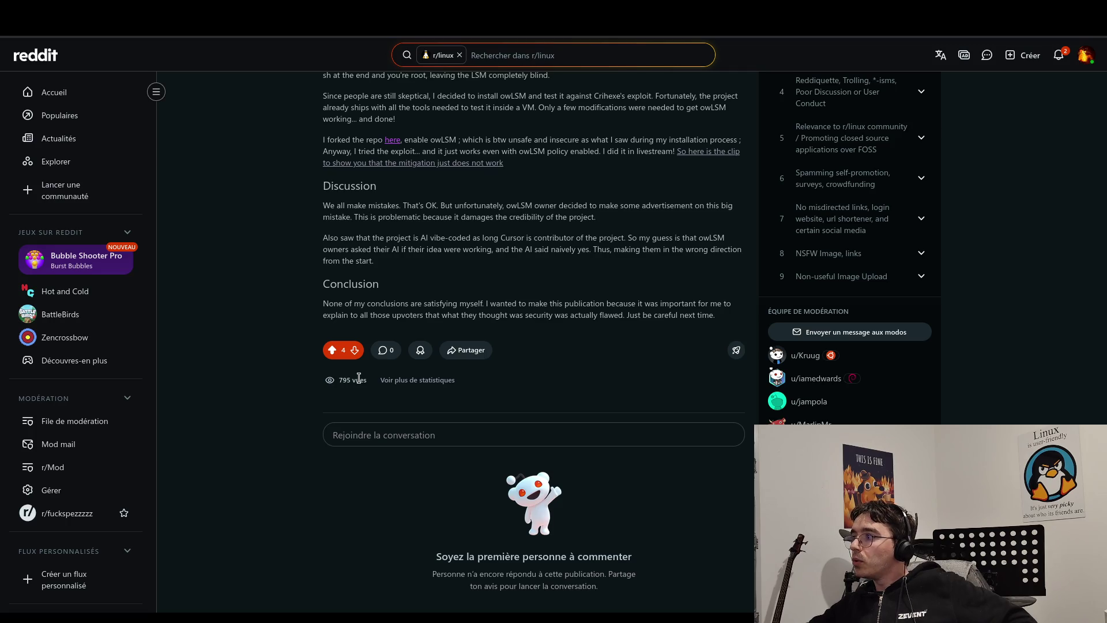
{"action": "scroll", "coordinate": [359, 378], "scroll_direction": "up", "scroll_amount": 5}
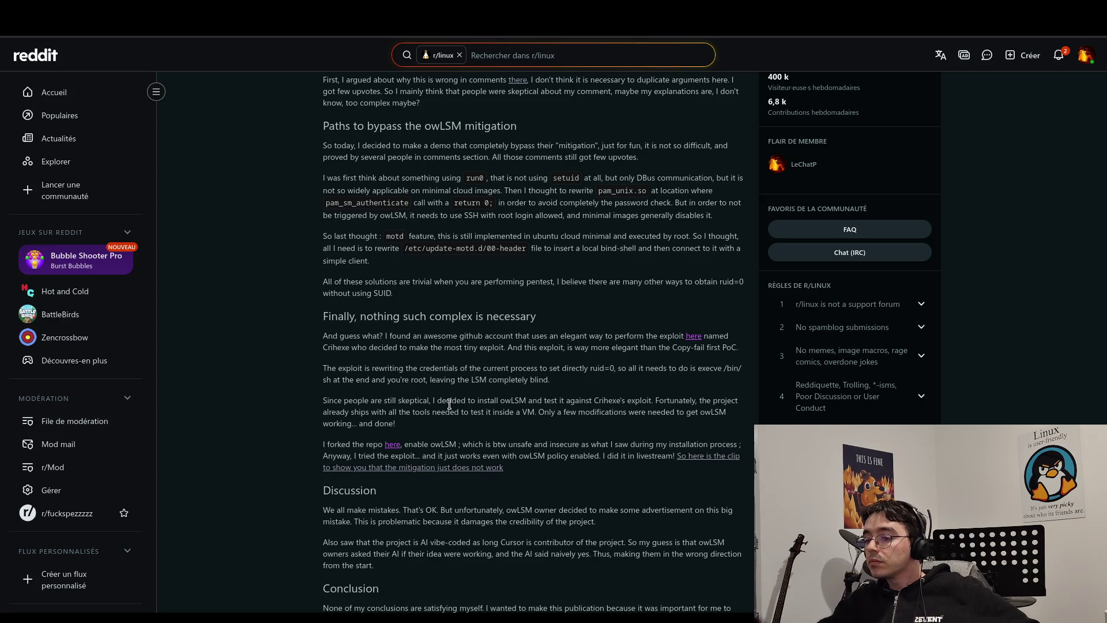
Open the notifications list to find the 1st upvote alert for the Copy-Fail post.
{"action": "scroll", "coordinate": [471, 468], "scroll_direction": "down", "scroll_amount": 1}
{"action": "scroll", "coordinate": [471, 468], "scroll_direction": "down", "scroll_amount": 2}
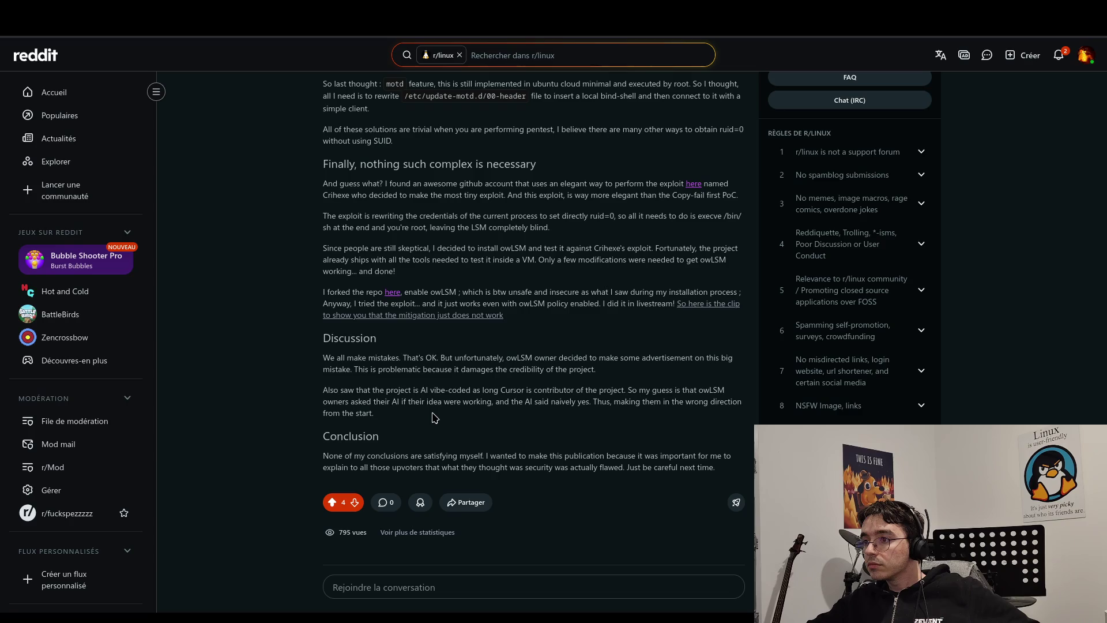
{"action": "left_click", "coordinate": [407, 36]}
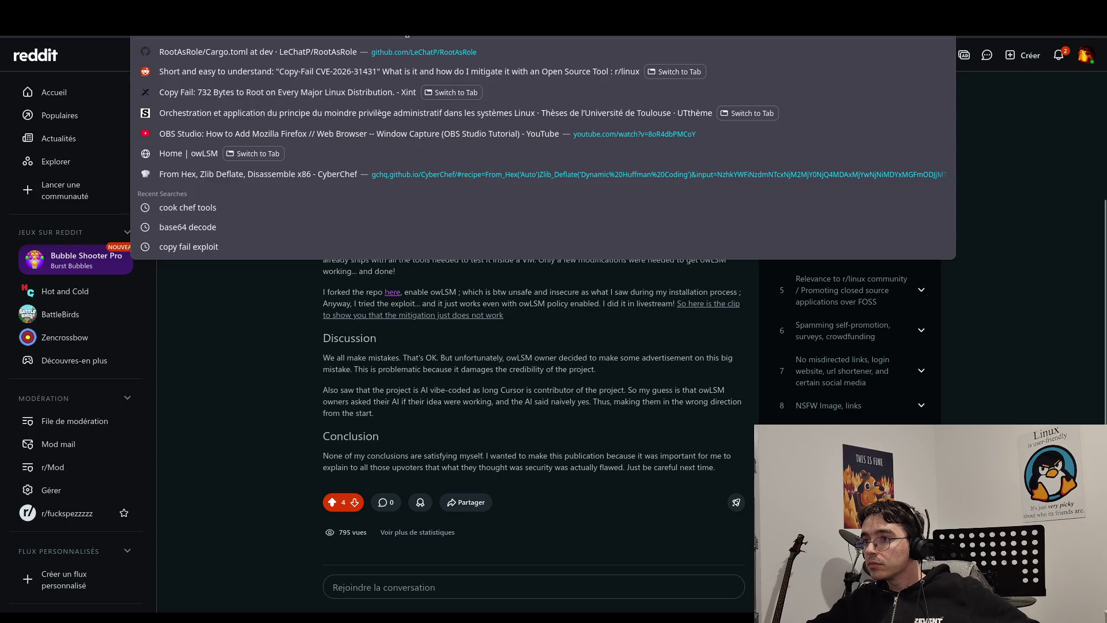
{"action": "left_click", "coordinate": [524, 312]}
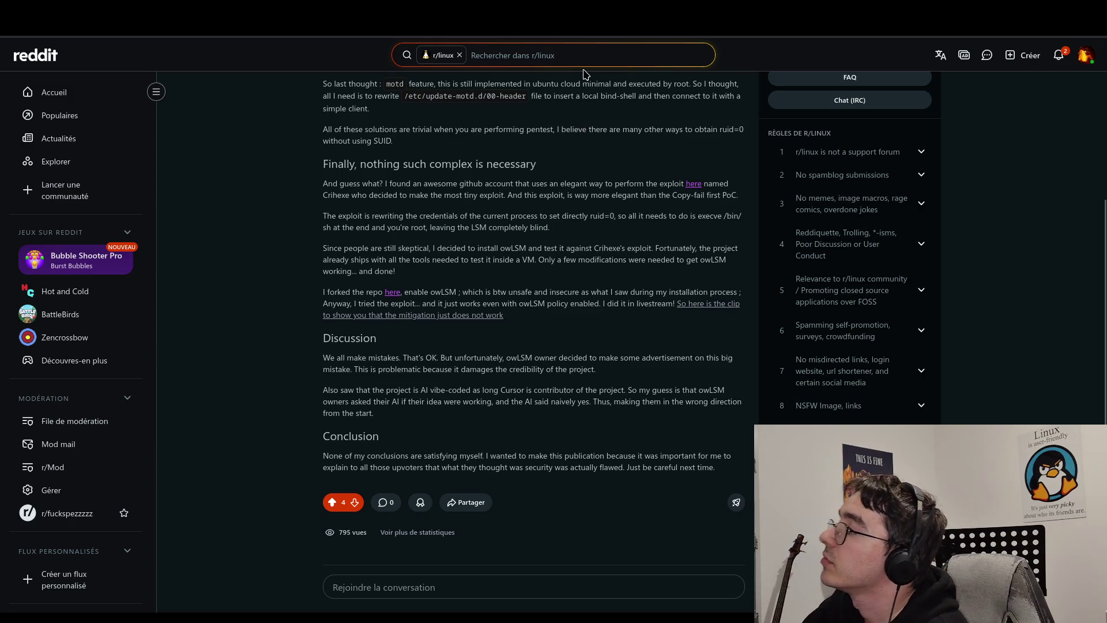
{"action": "left_click", "coordinate": [1059, 55]}
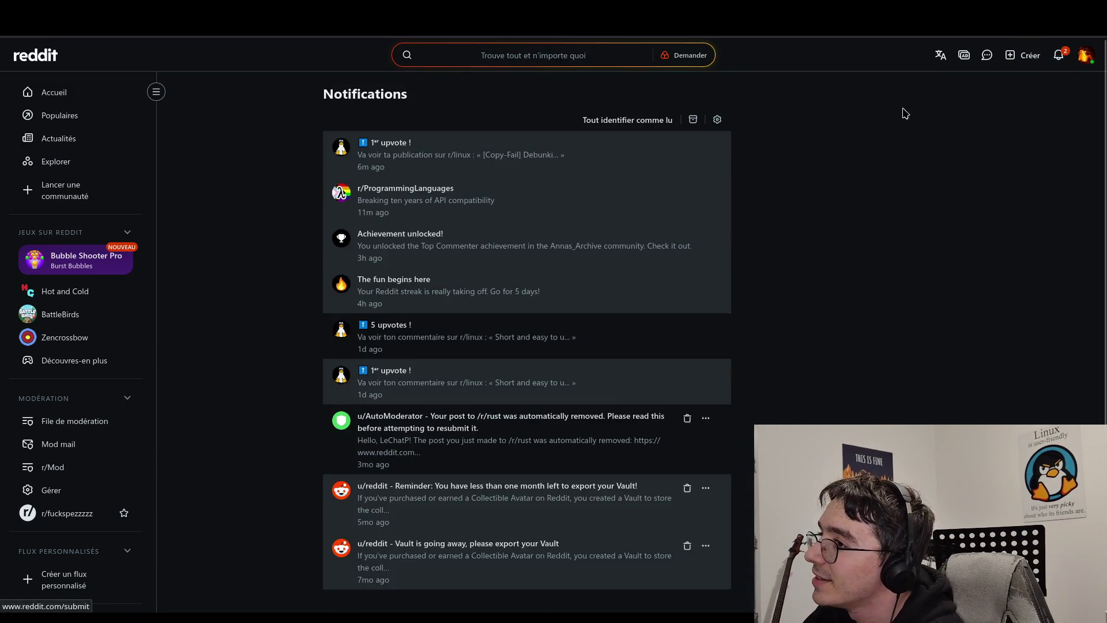
Open the Copy-Fail post from its first-upvote notification and reload it, reaching 969 views.
{"action": "left_click", "coordinate": [358, 157]}
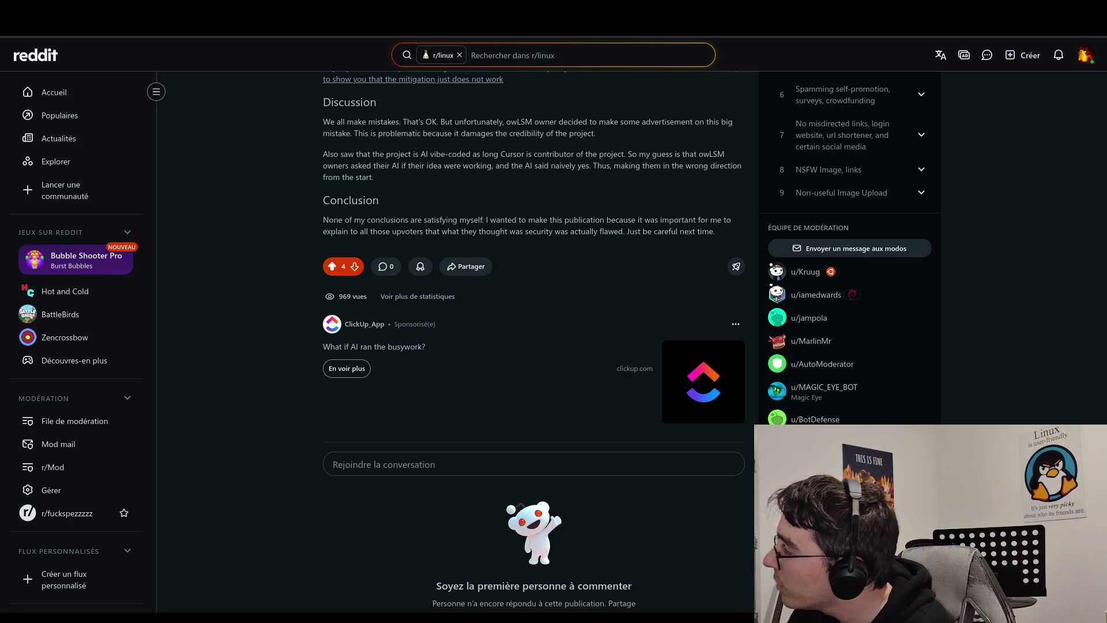
{"action": "left_click", "coordinate": [350, 39]}
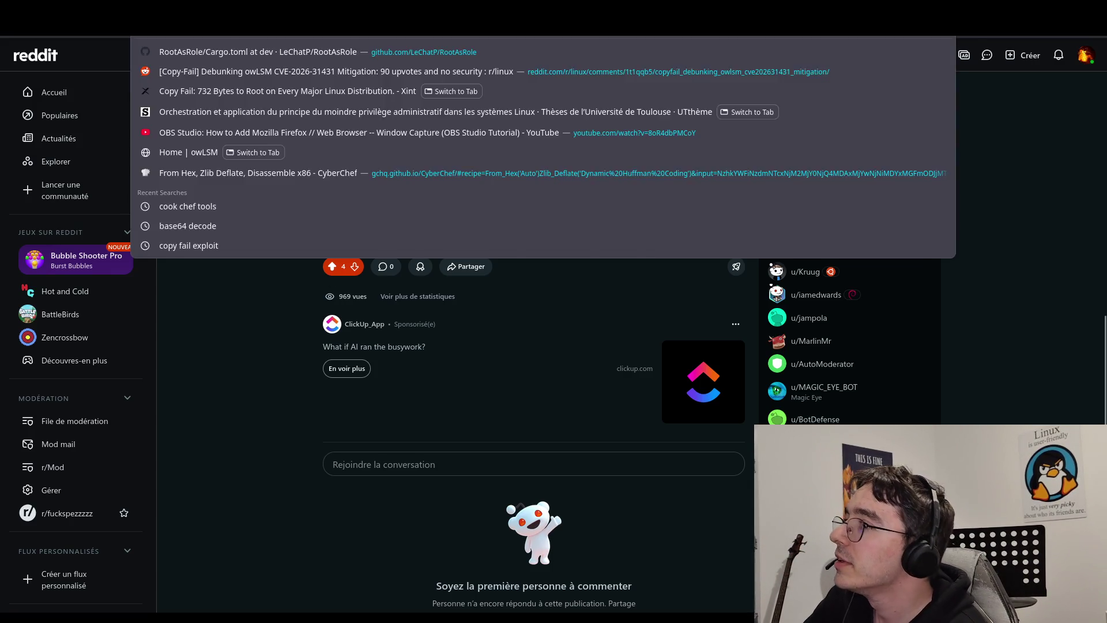
{"action": "key", "text": "Return"}
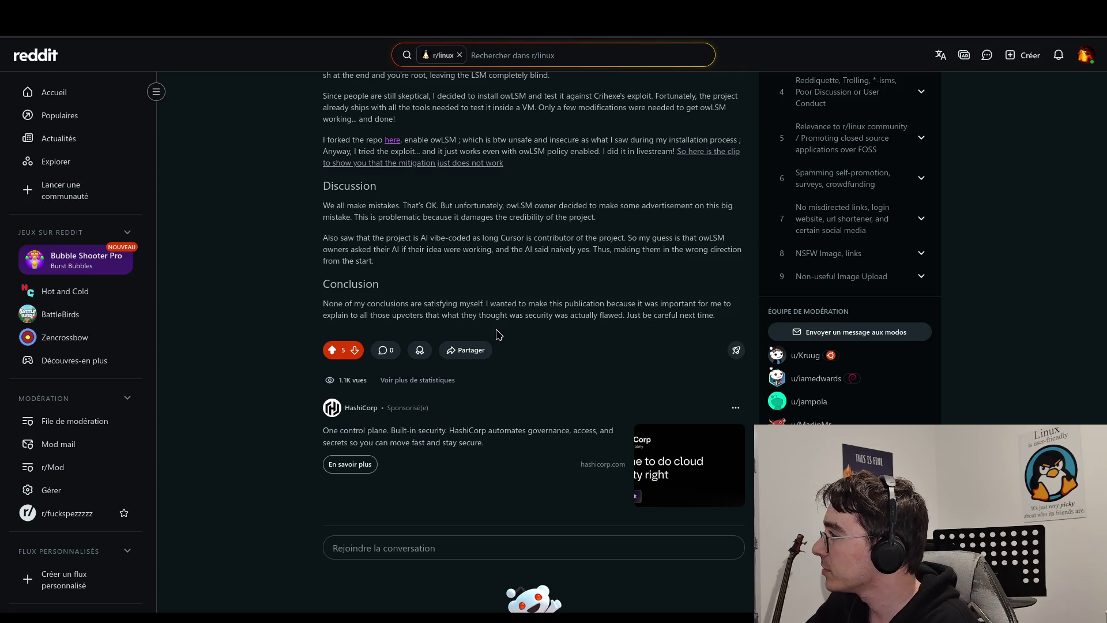
{"action": "left_click", "coordinate": [436, 380]}
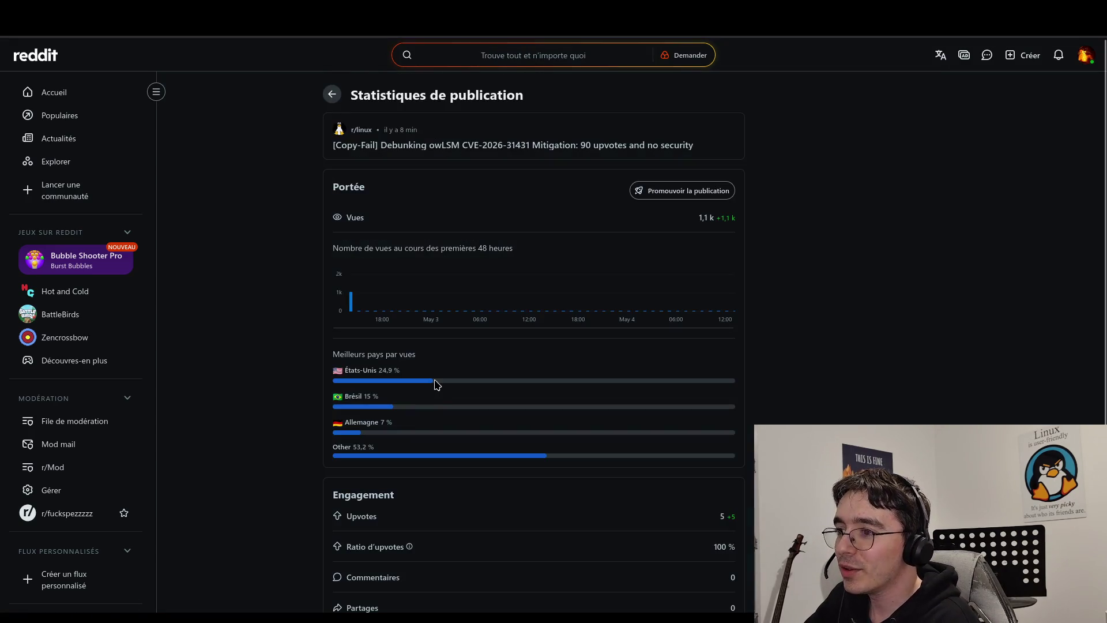
{"action": "scroll", "coordinate": [438, 381], "scroll_direction": "down", "scroll_amount": 5}
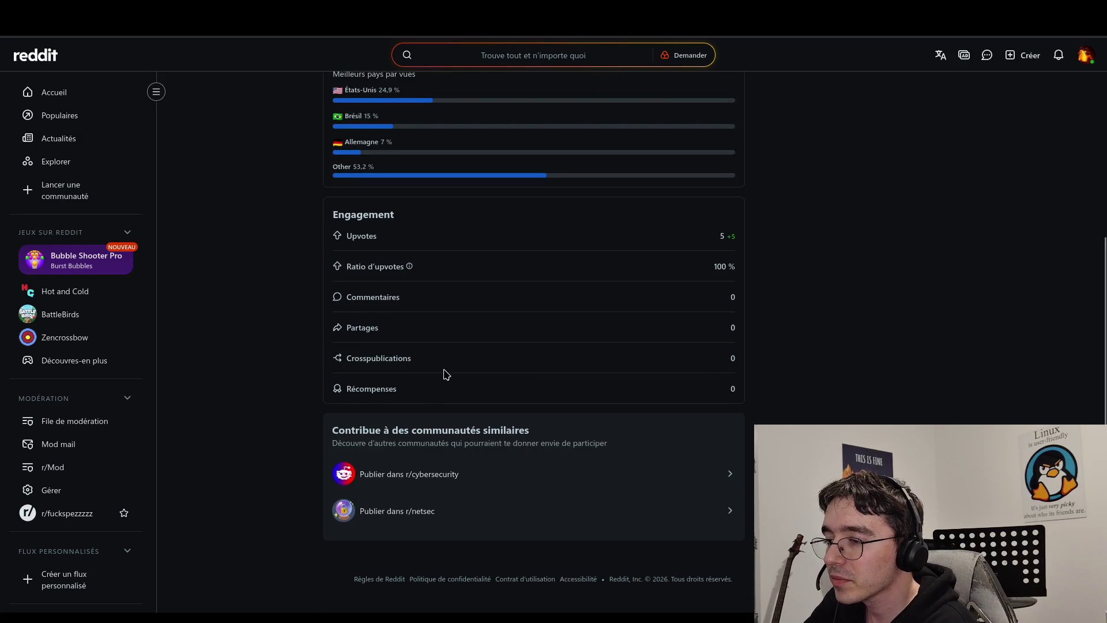
{"action": "scroll", "coordinate": [447, 375], "scroll_direction": "up", "scroll_amount": 3}
{"action": "scroll", "coordinate": [447, 375], "scroll_direction": "up", "scroll_amount": 3}
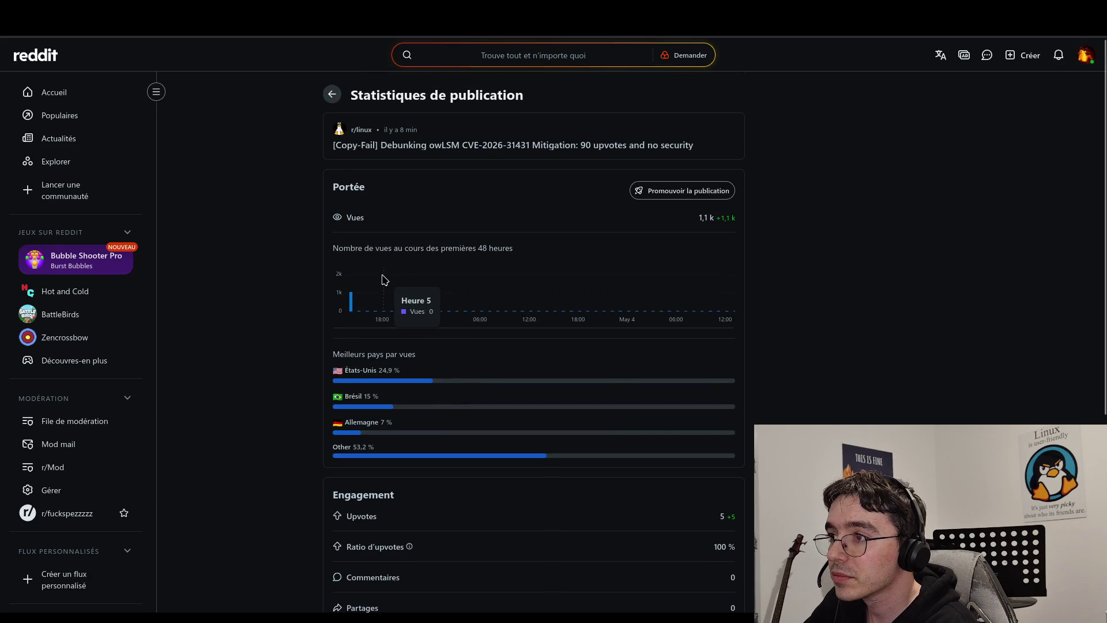
{"action": "mouse_move", "coordinate": [489, 282]}
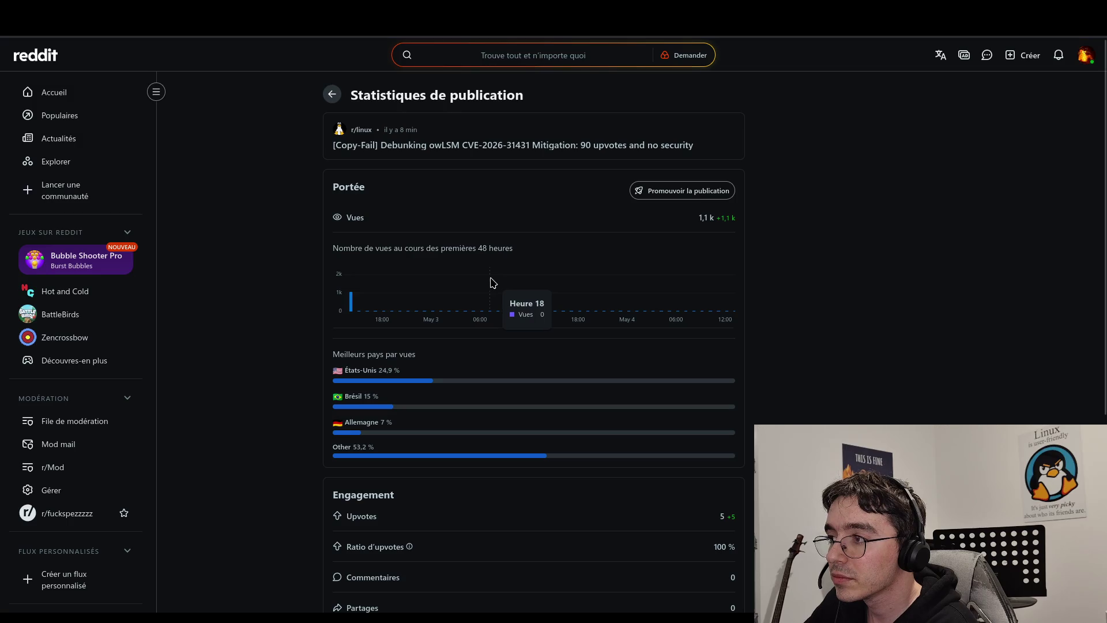
{"action": "key", "text": "alt+Left"}
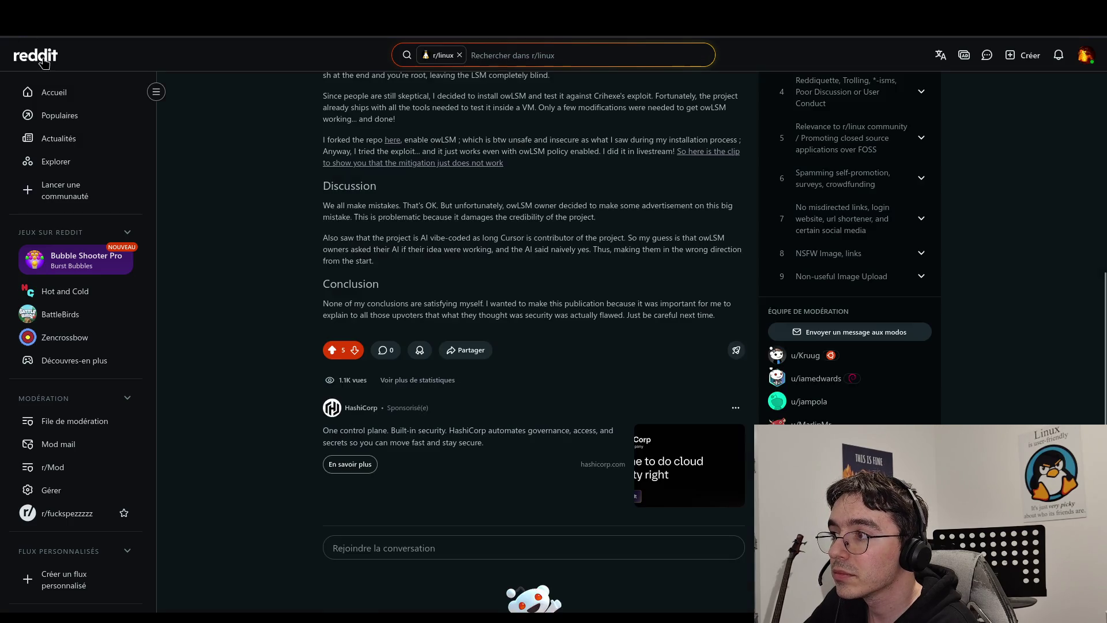
{"action": "scroll", "coordinate": [460, 326], "scroll_direction": "up", "scroll_amount": 8}
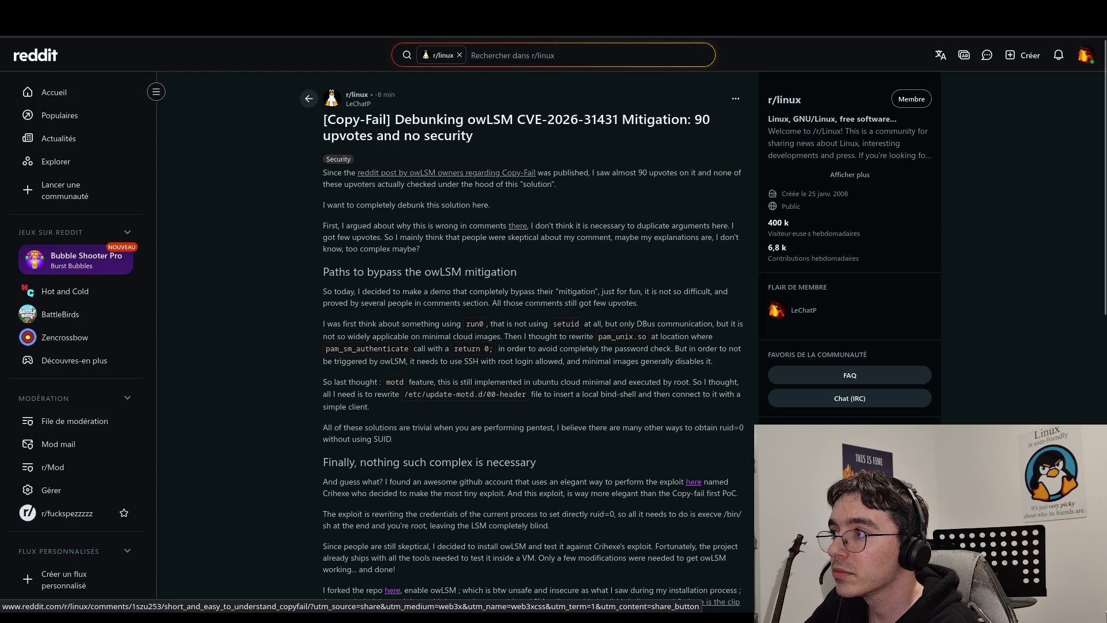
Switch to the GitHub tab showing the theori-io copy_fail_exp.py exploit script.
{"action": "mouse_move", "coordinate": [663, 17]}
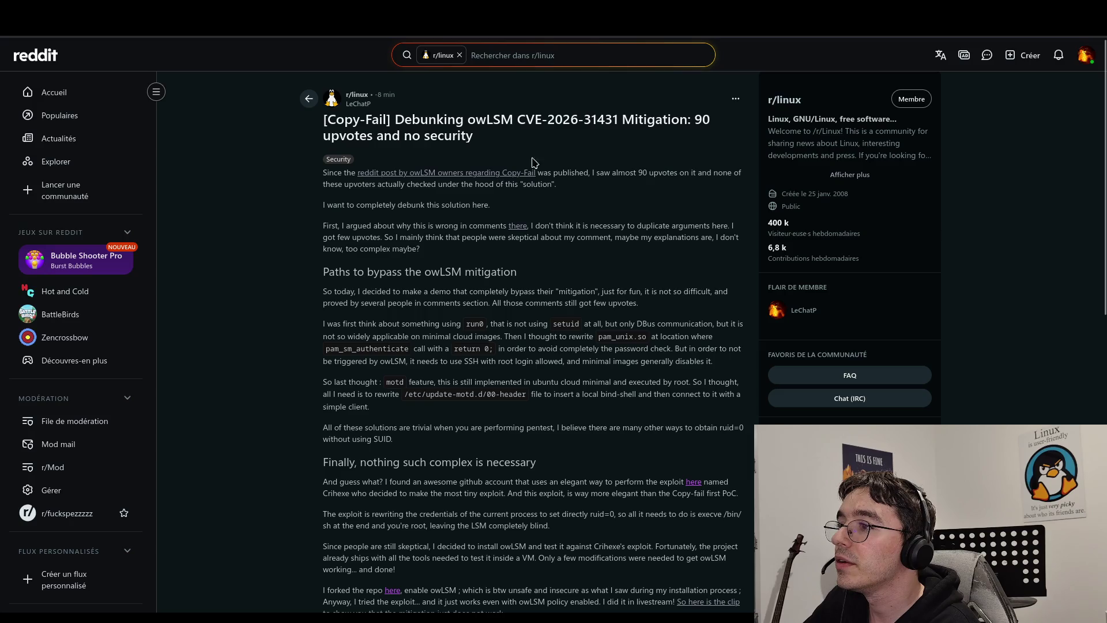
{"action": "left_click", "coordinate": [605, 26]}
{"action": "left_click", "coordinate": [604, 38]}
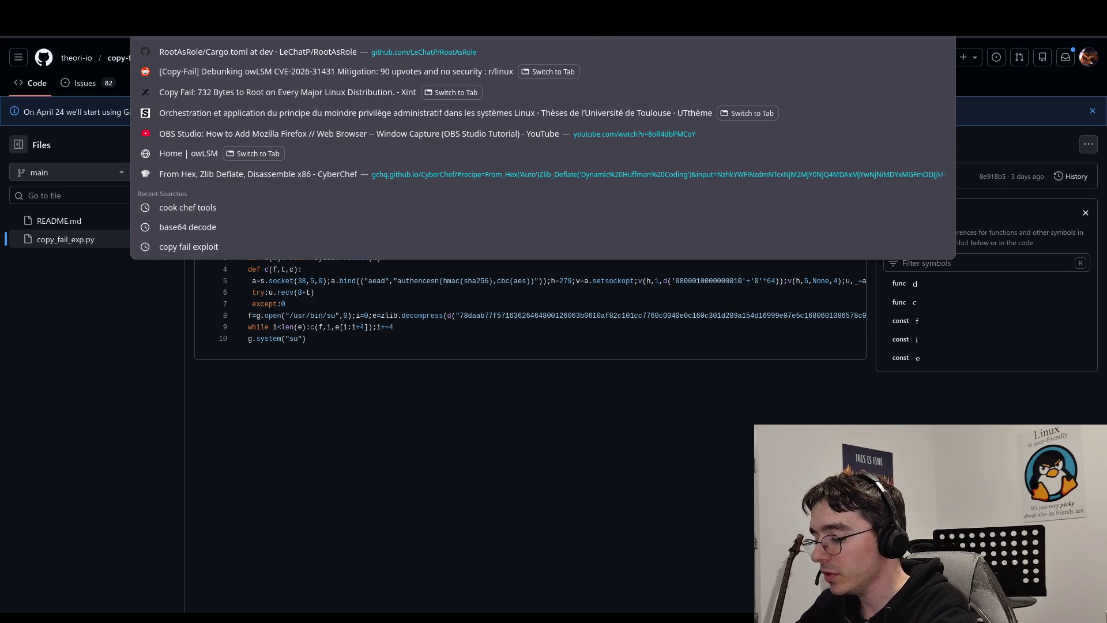
Search 'owlsm', open the Cybereason-Public/owLSM repository, then return to the Reddit post.
{"action": "type", "text": "ow"}
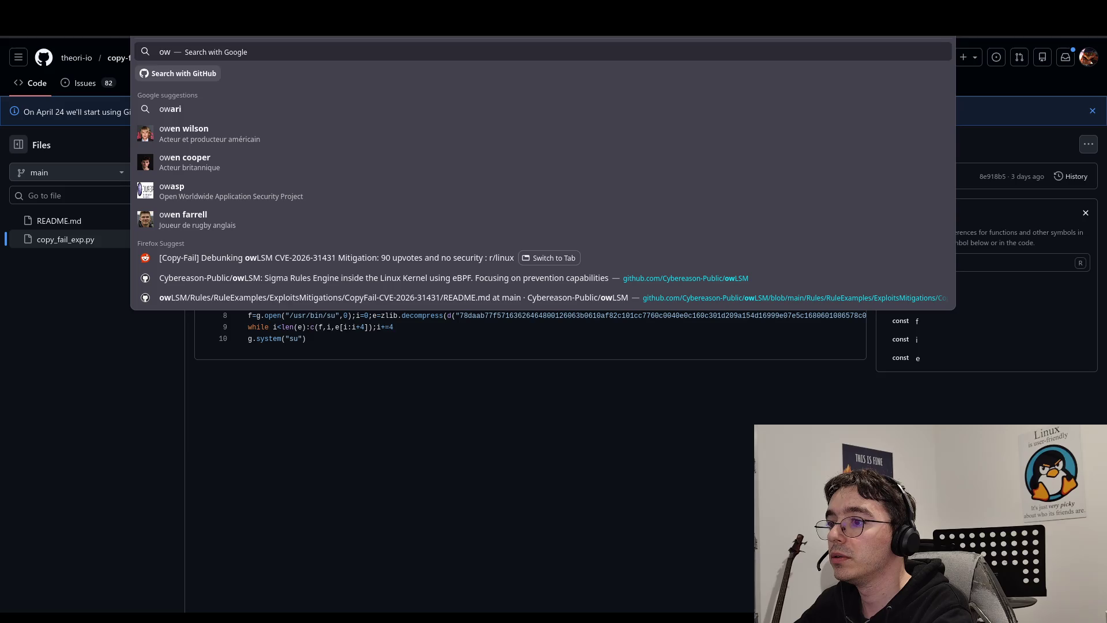
{"action": "type", "text": "lsm"}
{"action": "key", "text": "Return"}
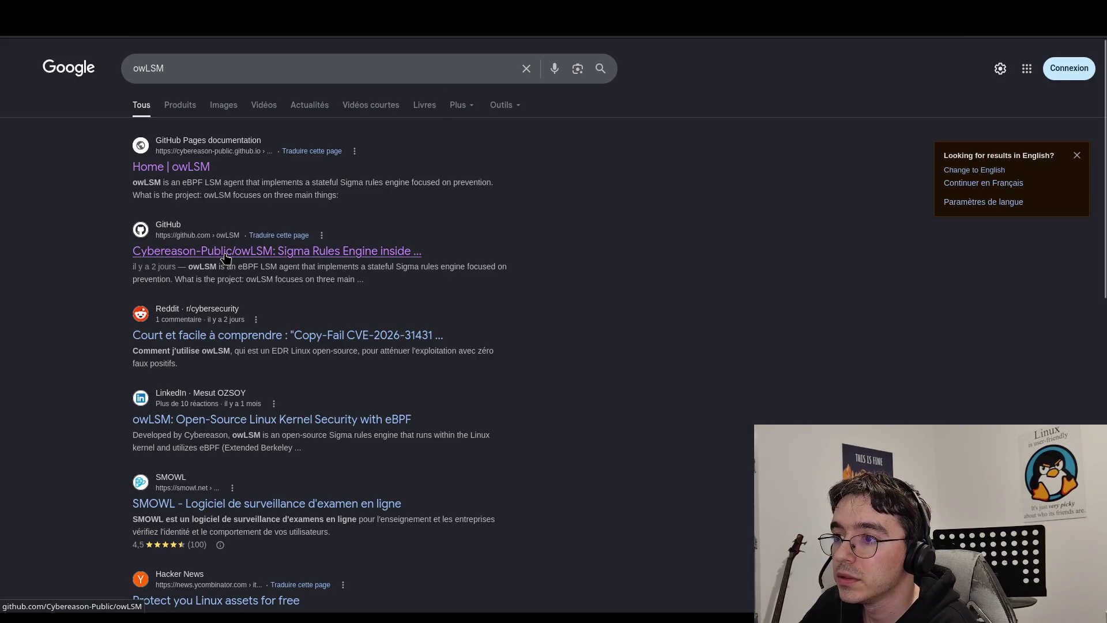
{"action": "left_click", "coordinate": [225, 251]}
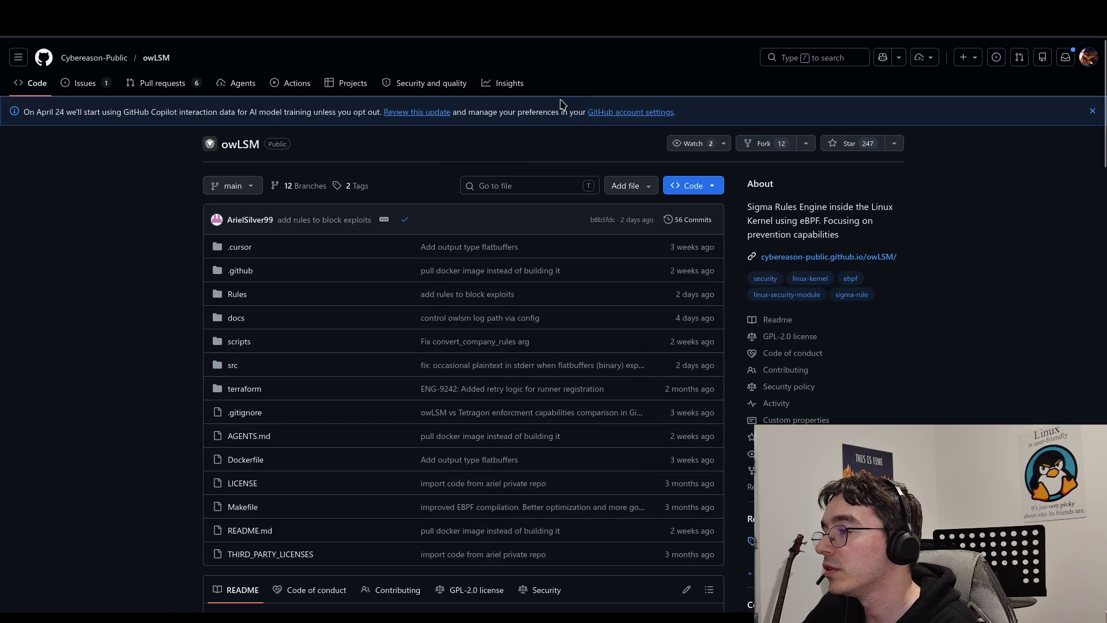
{"action": "left_click", "coordinate": [323, 23]}
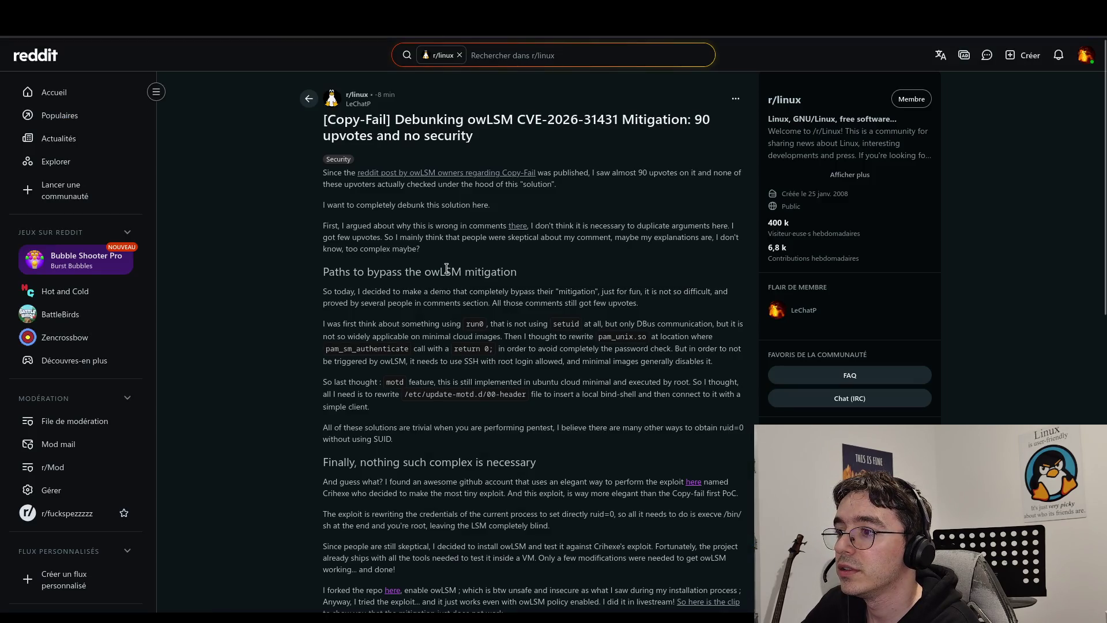
Reload the post twice and scroll to its counts, now 6 upvotes and 1.2K views.
{"action": "left_click", "coordinate": [392, 26]}
{"action": "key", "text": "Return"}
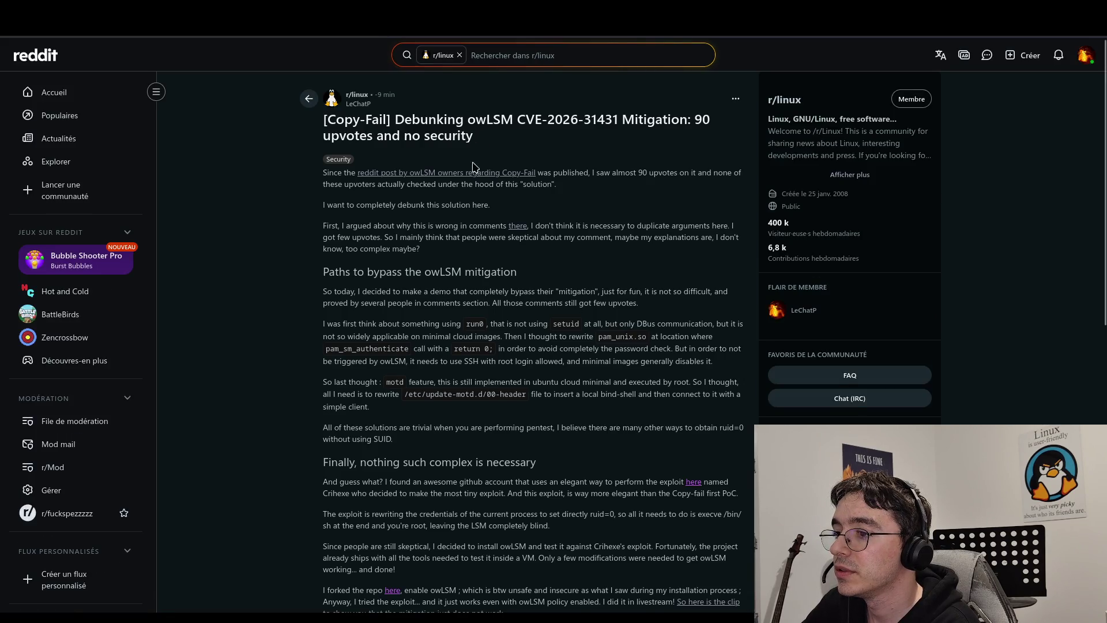
{"action": "scroll", "coordinate": [473, 180], "scroll_direction": "down", "scroll_amount": 5}
{"action": "scroll", "coordinate": [472, 180], "scroll_direction": "down", "scroll_amount": 2}
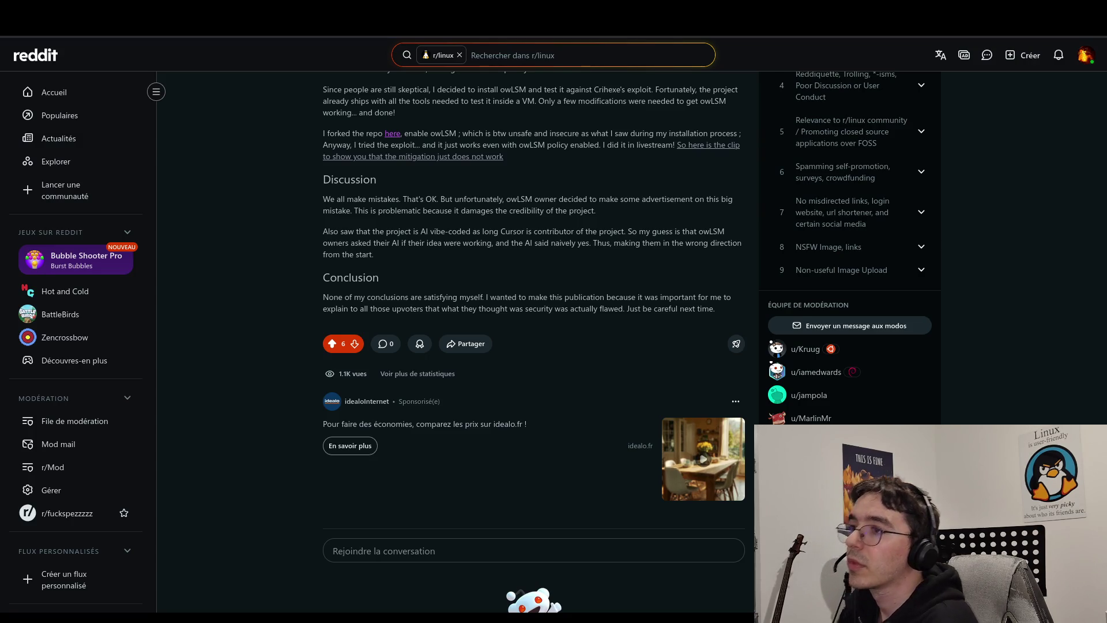
{"action": "left_click", "coordinate": [652, 36]}
{"action": "key", "text": "Return"}
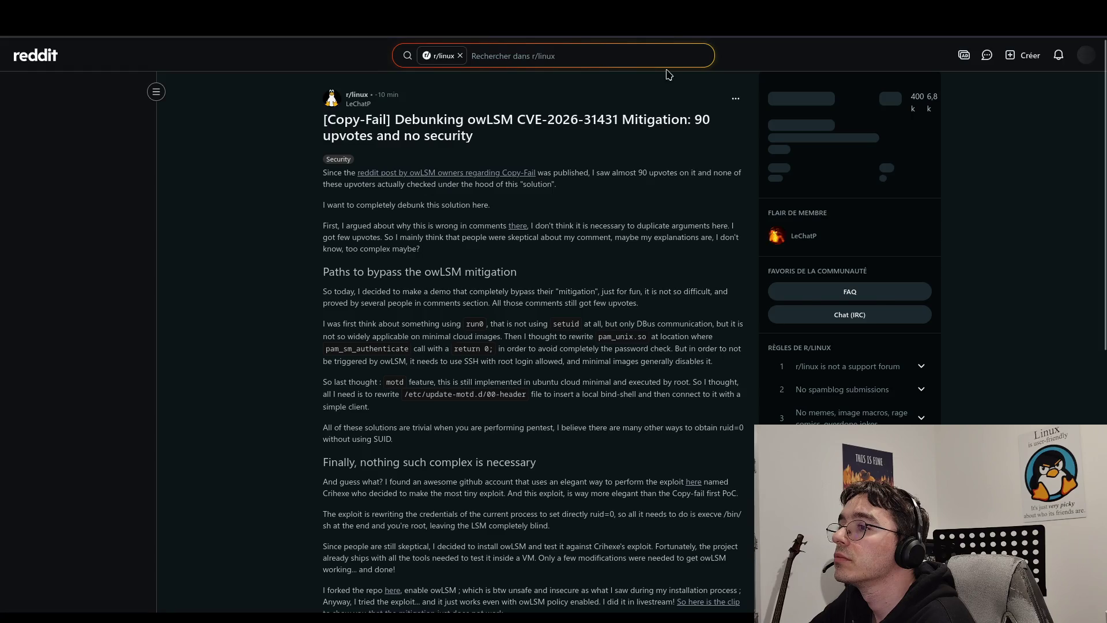
{"action": "scroll", "coordinate": [668, 148], "scroll_direction": "down", "scroll_amount": 5}
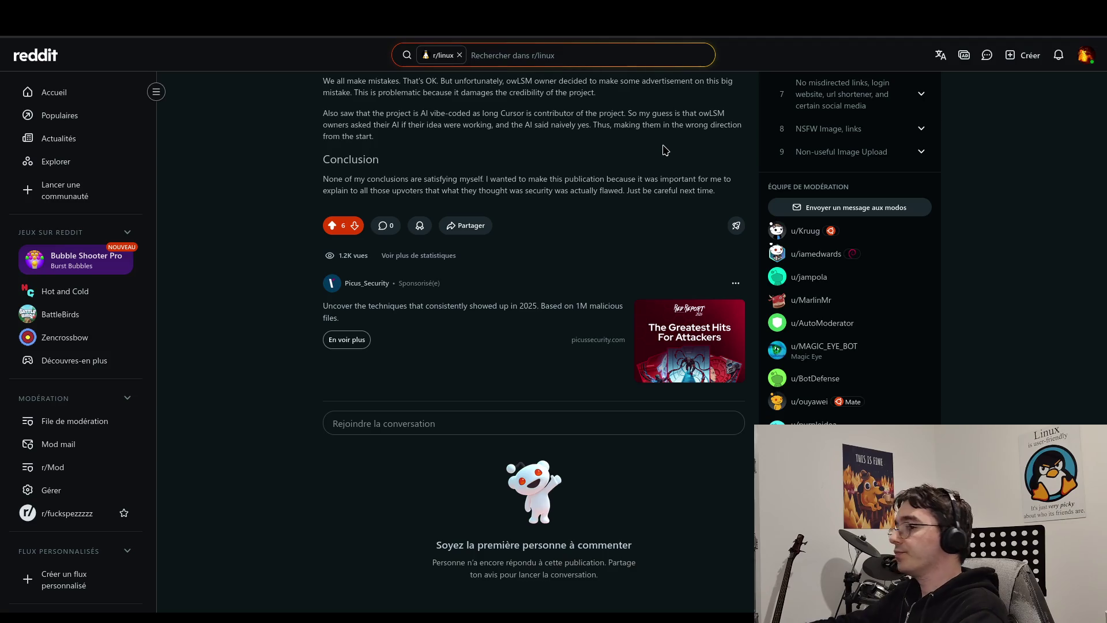
{"action": "left_click", "coordinate": [420, 256]}
{"action": "scroll", "coordinate": [438, 271], "scroll_direction": "down", "scroll_amount": 3}
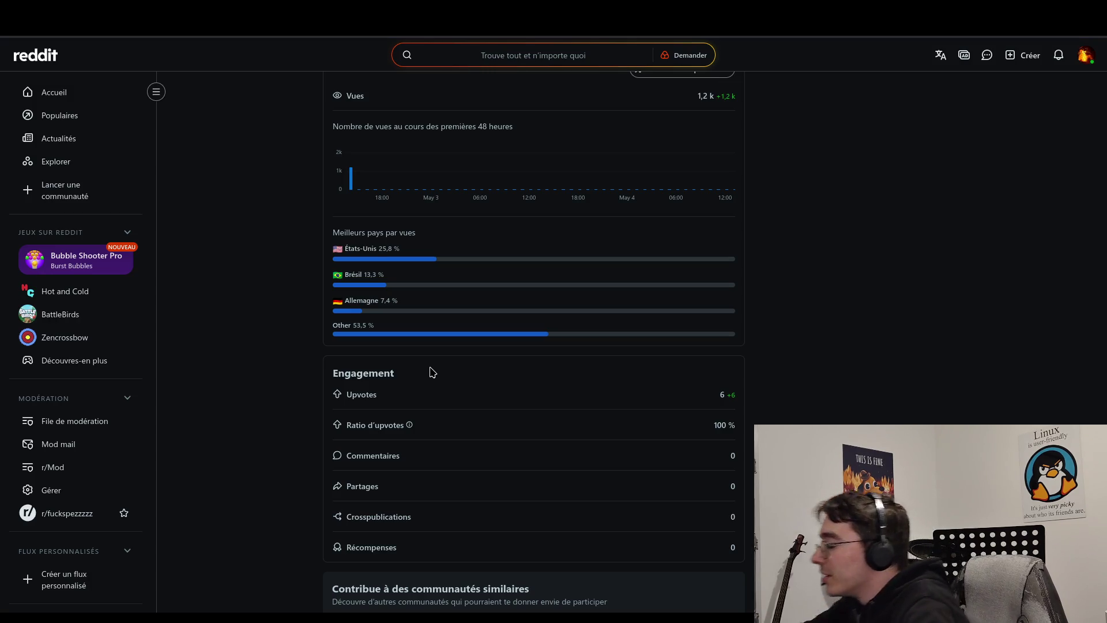
{"action": "scroll", "coordinate": [381, 173], "scroll_direction": "up", "scroll_amount": 3}
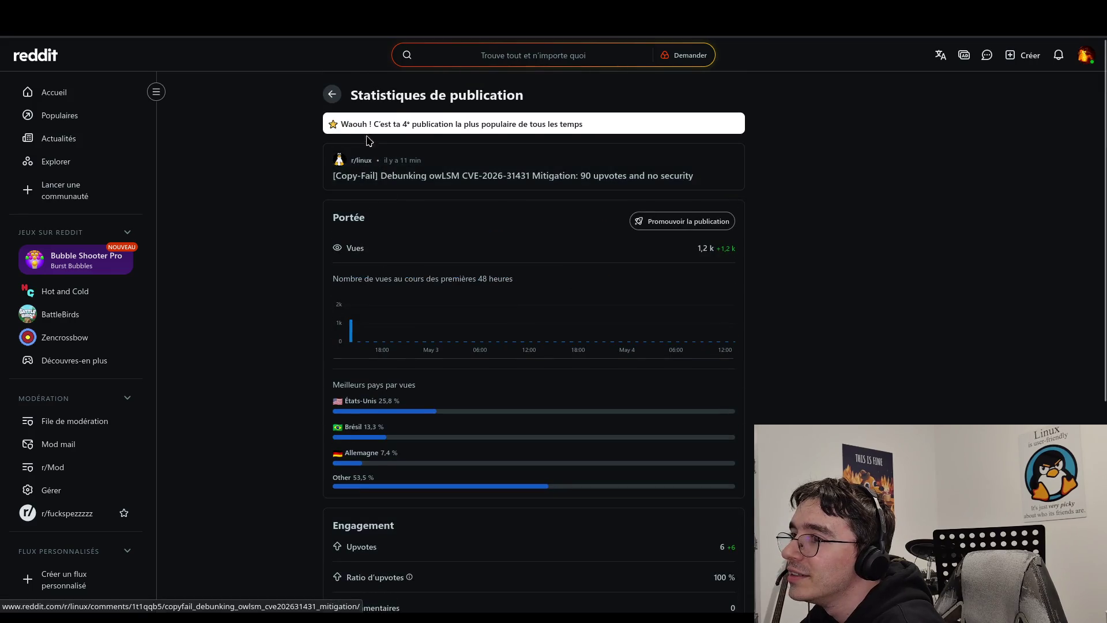
{"action": "left_click", "coordinate": [332, 94]}
{"action": "key", "text": "ctrl+l"}
Reload the post and read the counters below the Conclusion: 7 upvotes, 1.3K views.
{"action": "key", "text": "Escape"}
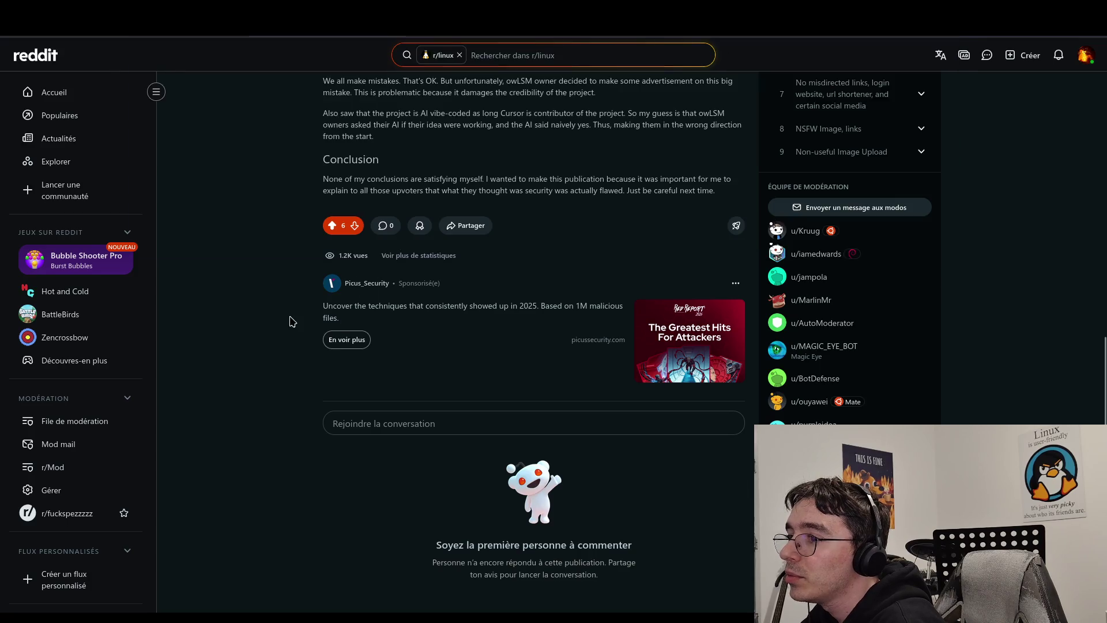
{"action": "left_click", "coordinate": [345, 36]}
{"action": "key", "text": "Return"}
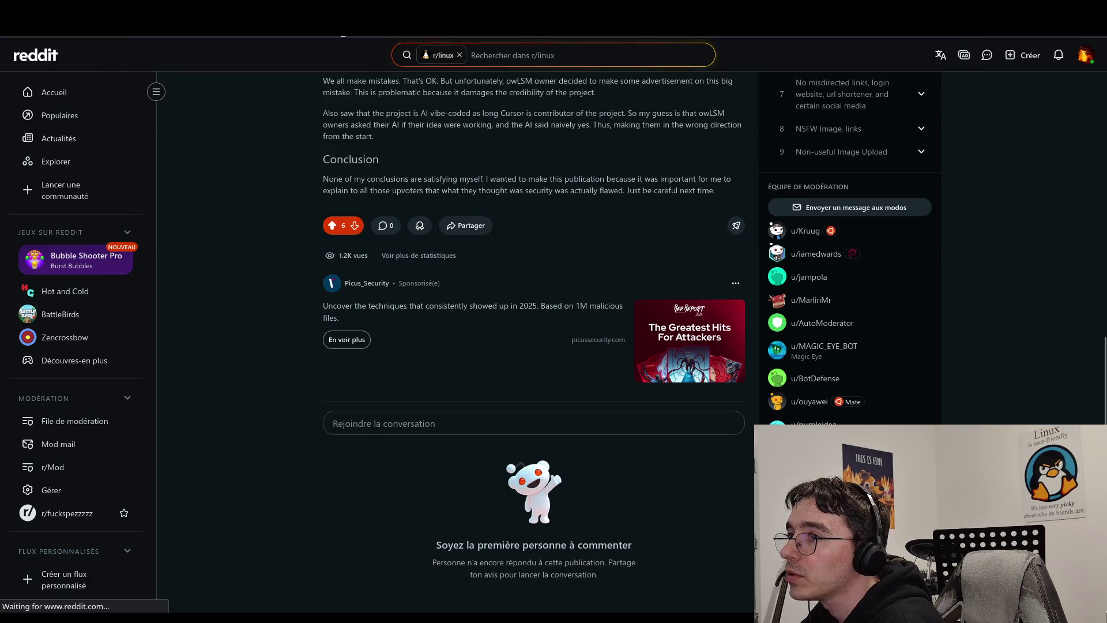
{"action": "scroll", "coordinate": [497, 294], "scroll_direction": "down", "scroll_amount": 10}
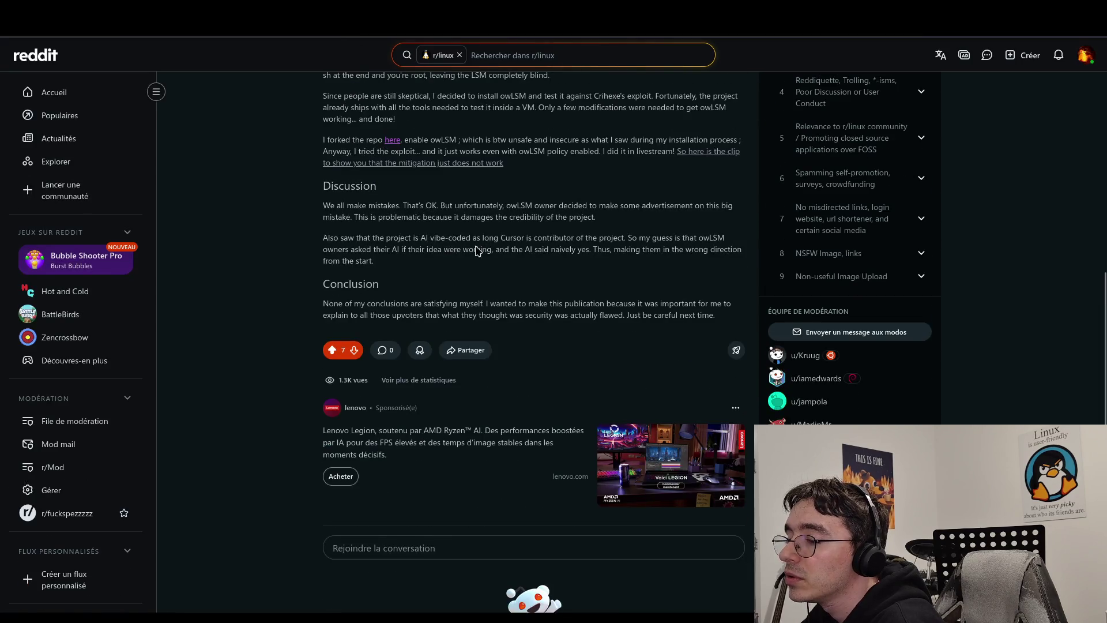
{"action": "key", "text": "ctrl+l"}
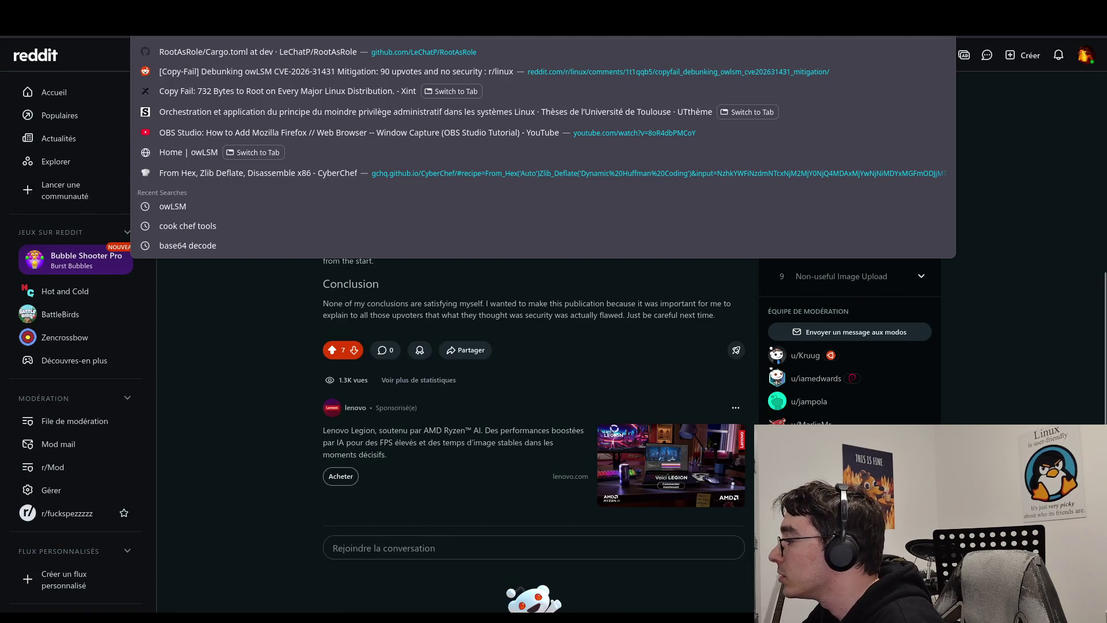
{"action": "key", "text": "Escape"}
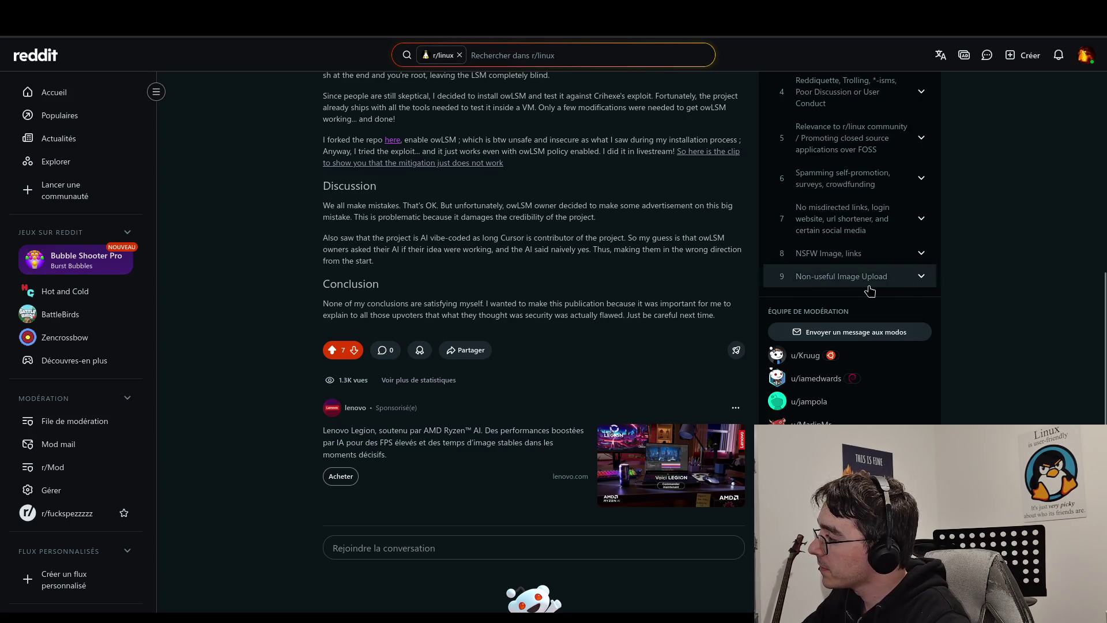
{"action": "scroll", "coordinate": [836, 286], "scroll_direction": "up", "scroll_amount": 8}
Keep reloading and rechecking the counters as views climb to 1.5K at 7 upvotes.
{"action": "left_click", "coordinate": [468, 37]}
{"action": "key", "text": "Return"}
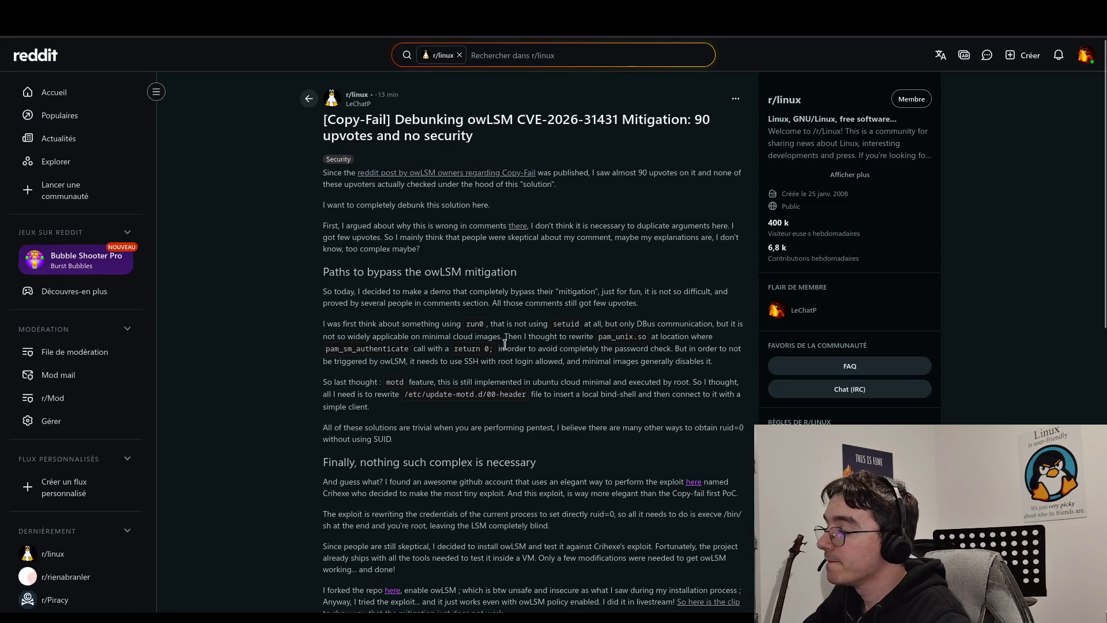
{"action": "scroll", "coordinate": [459, 407], "scroll_direction": "down", "scroll_amount": 5}
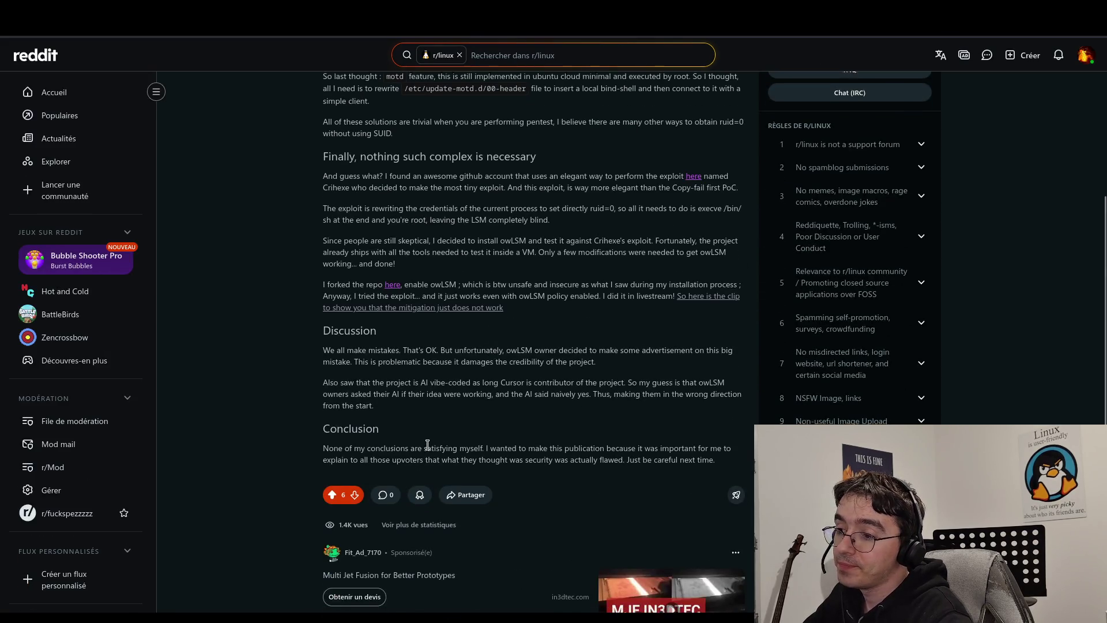
{"action": "scroll", "coordinate": [431, 447], "scroll_direction": "down", "scroll_amount": 3}
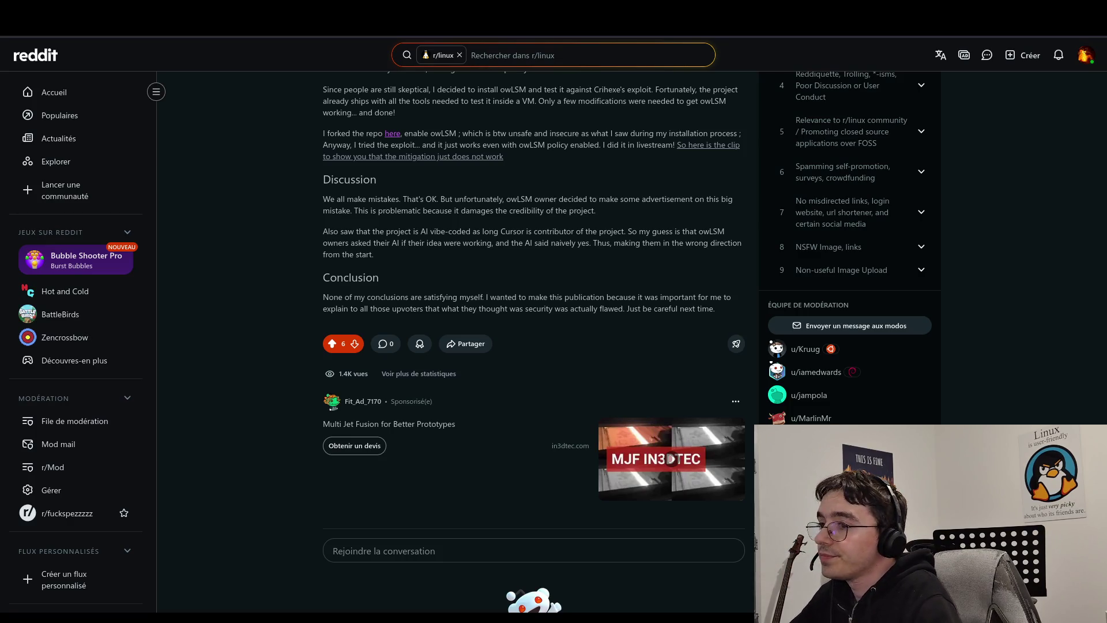
{"action": "scroll", "coordinate": [439, 228], "scroll_direction": "up", "scroll_amount": 8}
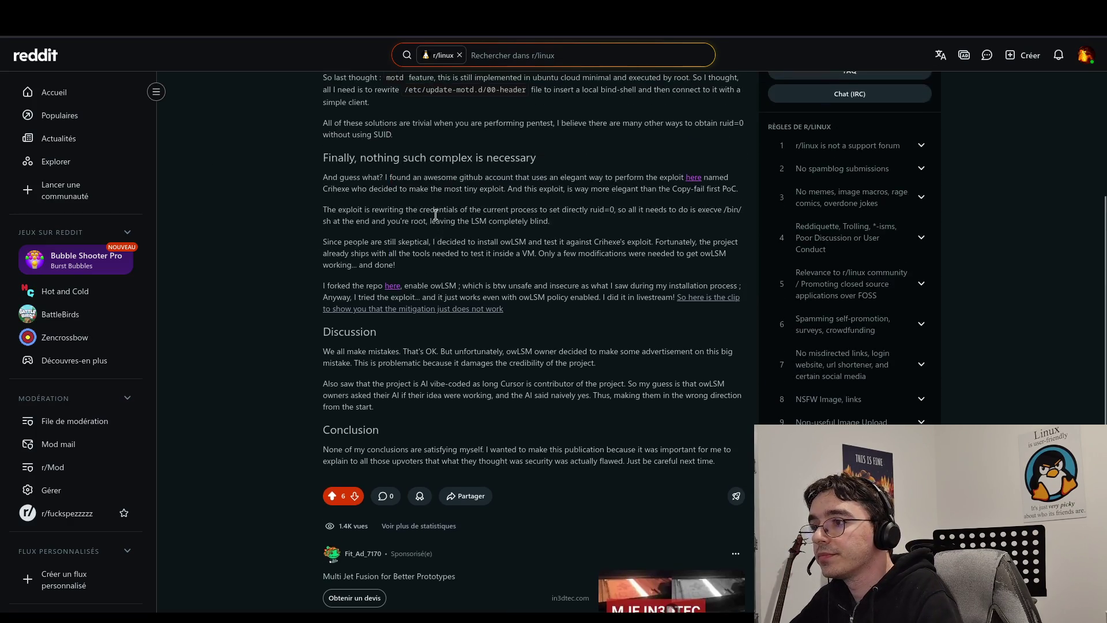
{"action": "key", "text": "ctrl+l"}
{"action": "key", "text": "Escape"}
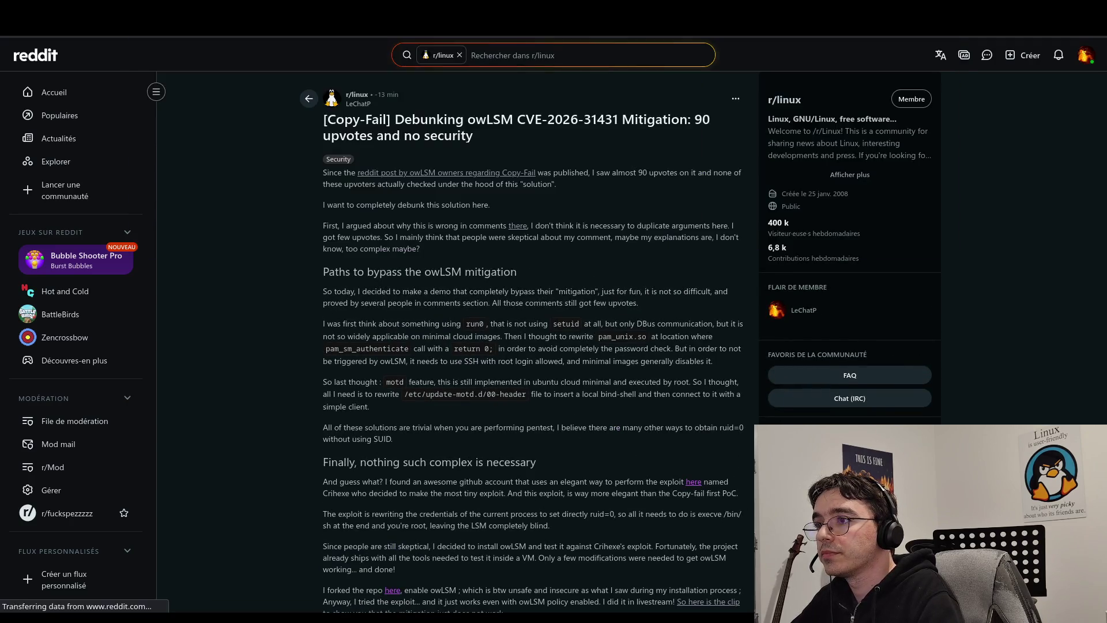
{"action": "scroll", "coordinate": [579, 276], "scroll_direction": "down", "scroll_amount": 8}
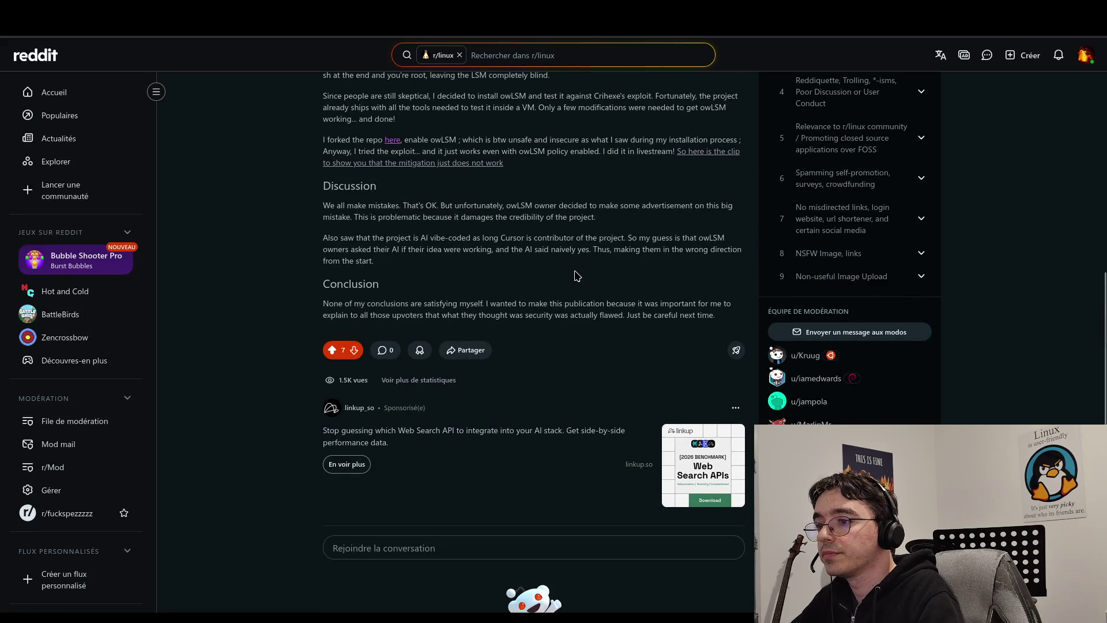
{"action": "scroll", "coordinate": [579, 277], "scroll_direction": "up", "scroll_amount": 3}
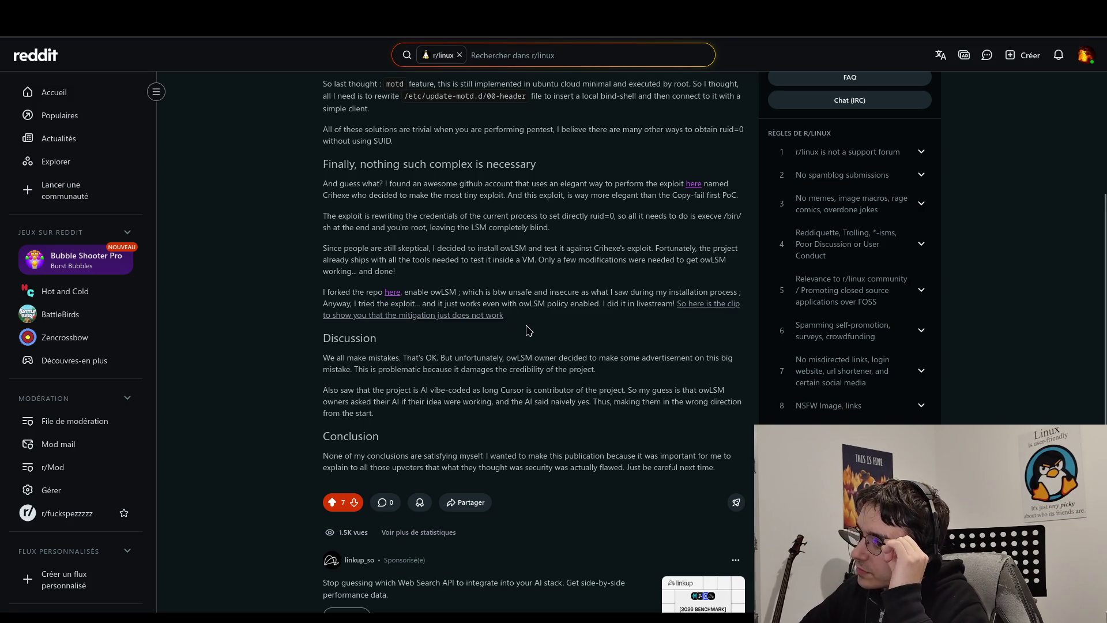
{"action": "scroll", "coordinate": [538, 362], "scroll_direction": "up", "scroll_amount": 5}
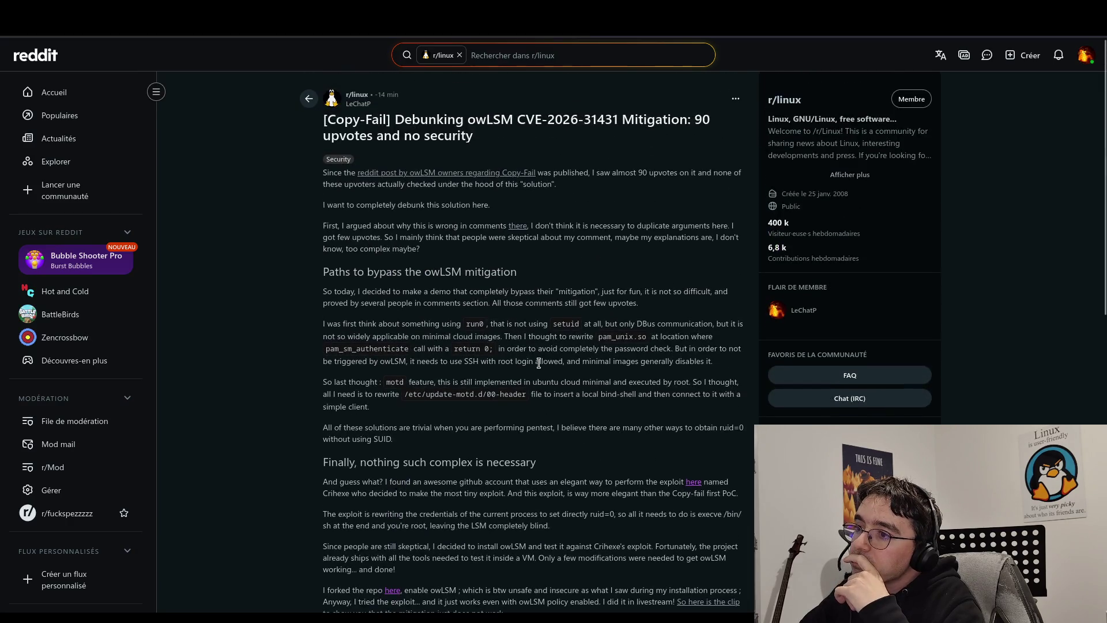